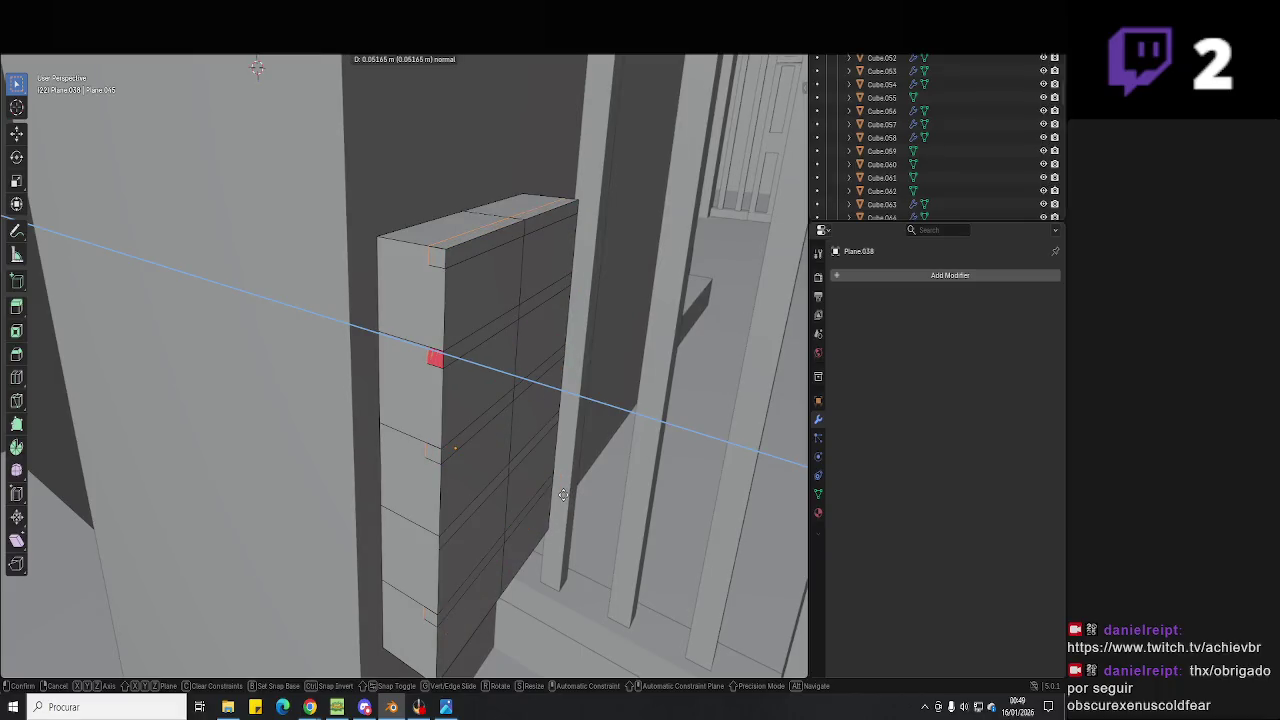
Select the tall block's front faces and delete them to open the shelf compartments.
middle_click_drag(587, 503, 443, 397)
left_click(430, 380)
left_click(402, 267, "shift")
left_click(500, 330, "shift")
left_click(487, 266, "shift")
left_click(491, 442, "shift")
left_click(470, 428, "shift")
left_click(420, 452, "shift")
left_click(424, 514, "shift")
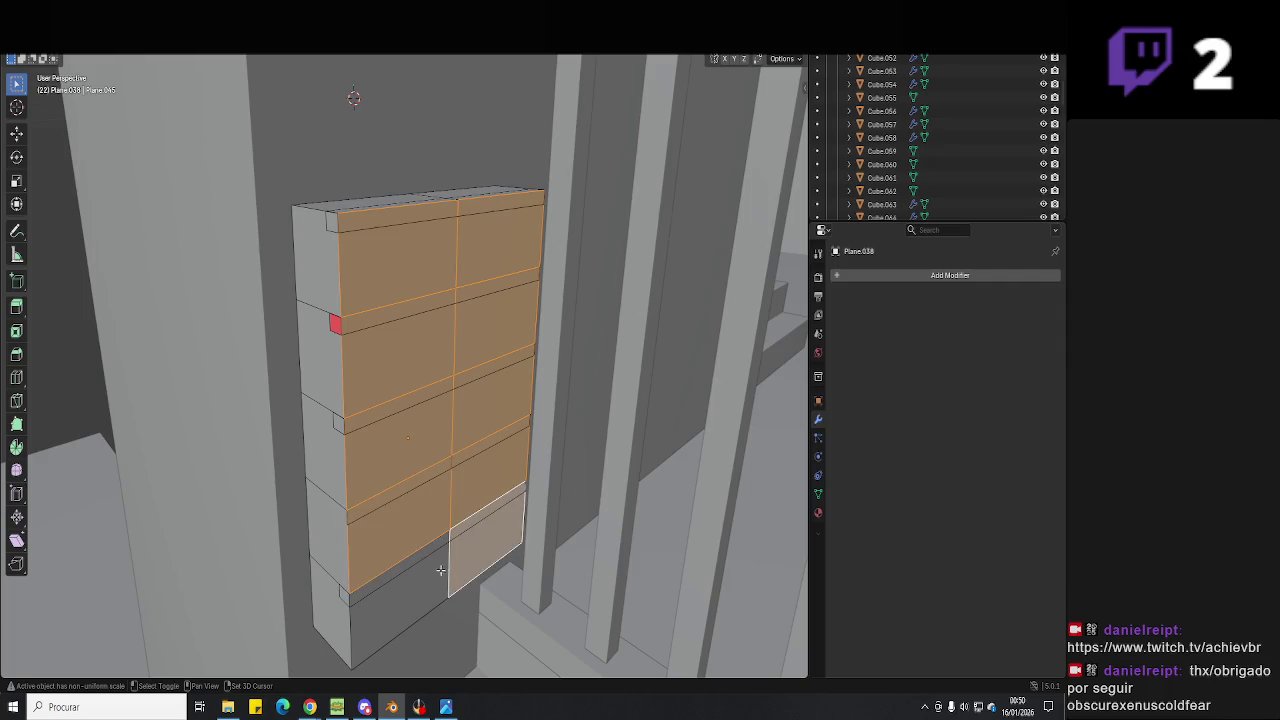
left_click(443, 563, "shift")
key("x")
left_click(479, 553)
Delete the bottom compartment's front and fill two new faces as split door panels.
mouse_move(479, 553)
middle_mouse_down()
mouse_move(459, 489)
mouse_move(462, 425)
middle_mouse_up()
mouse_move(113, 63)
middle_mouse_down()
mouse_move(470, 370)
mouse_move(625, 474)
middle_mouse_up()
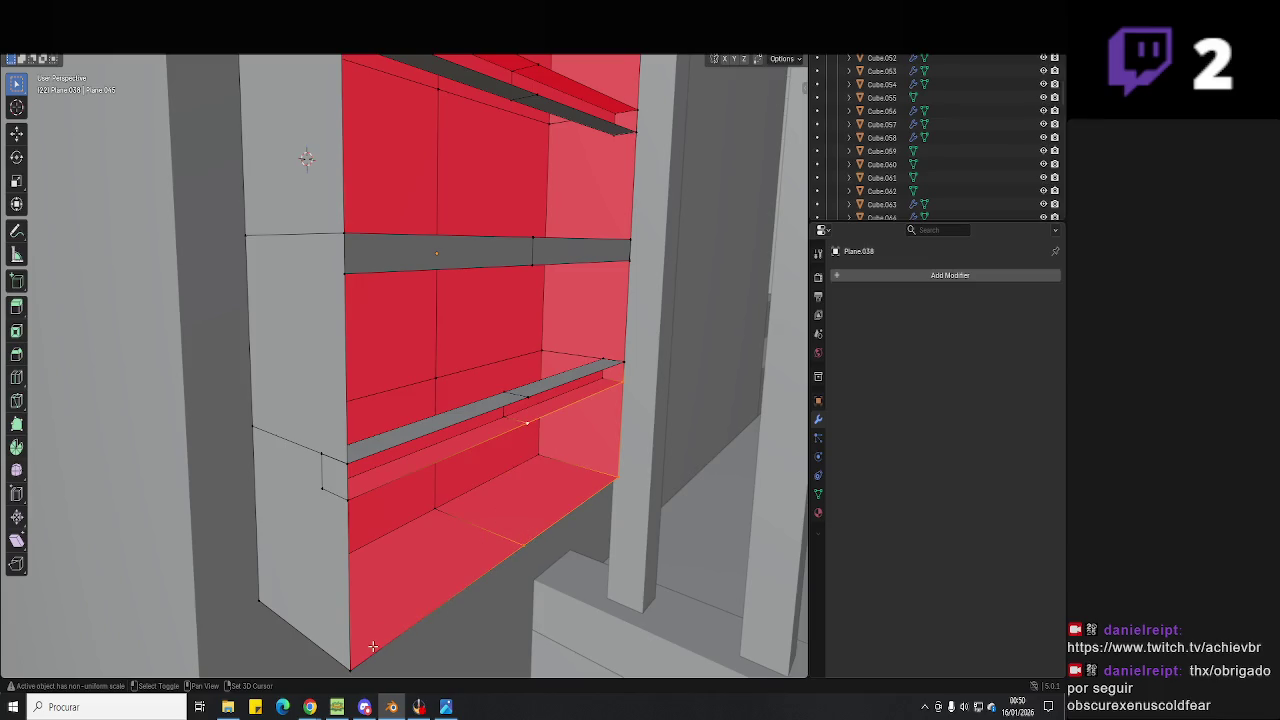
left_click(430, 522)
middle_click_drag(482, 522, 470, 519)
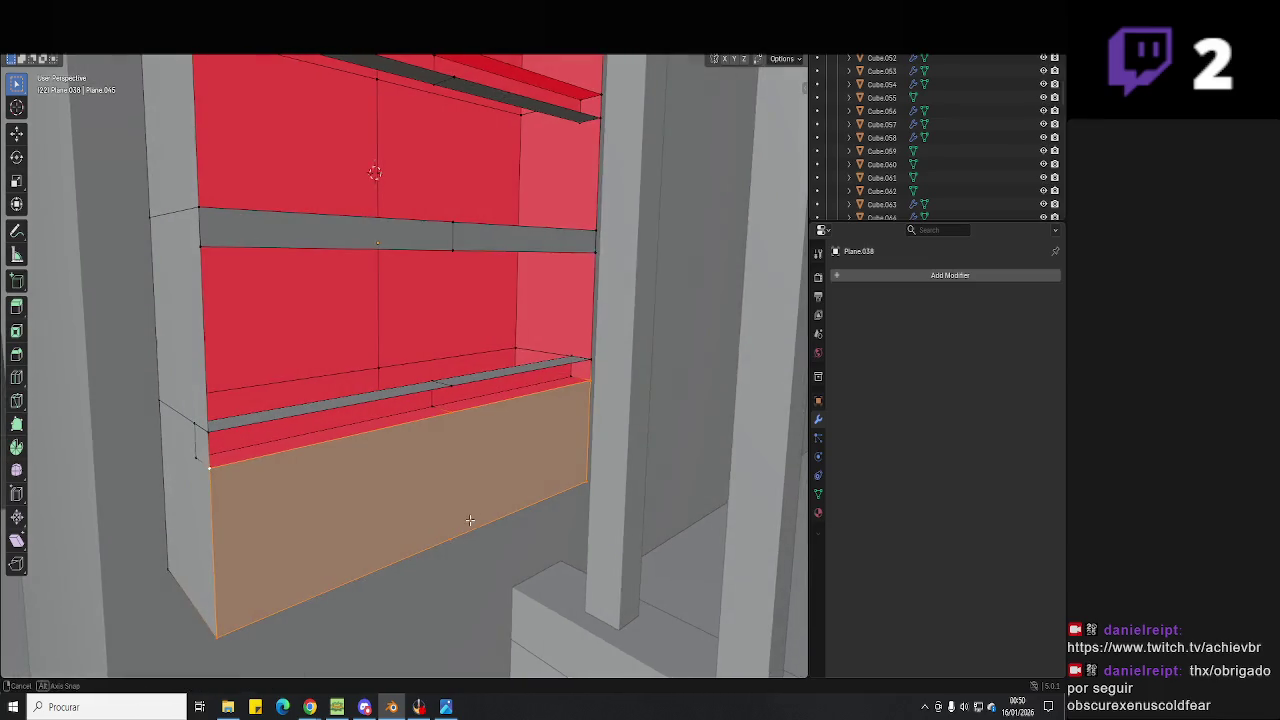
key("ctrl+x")
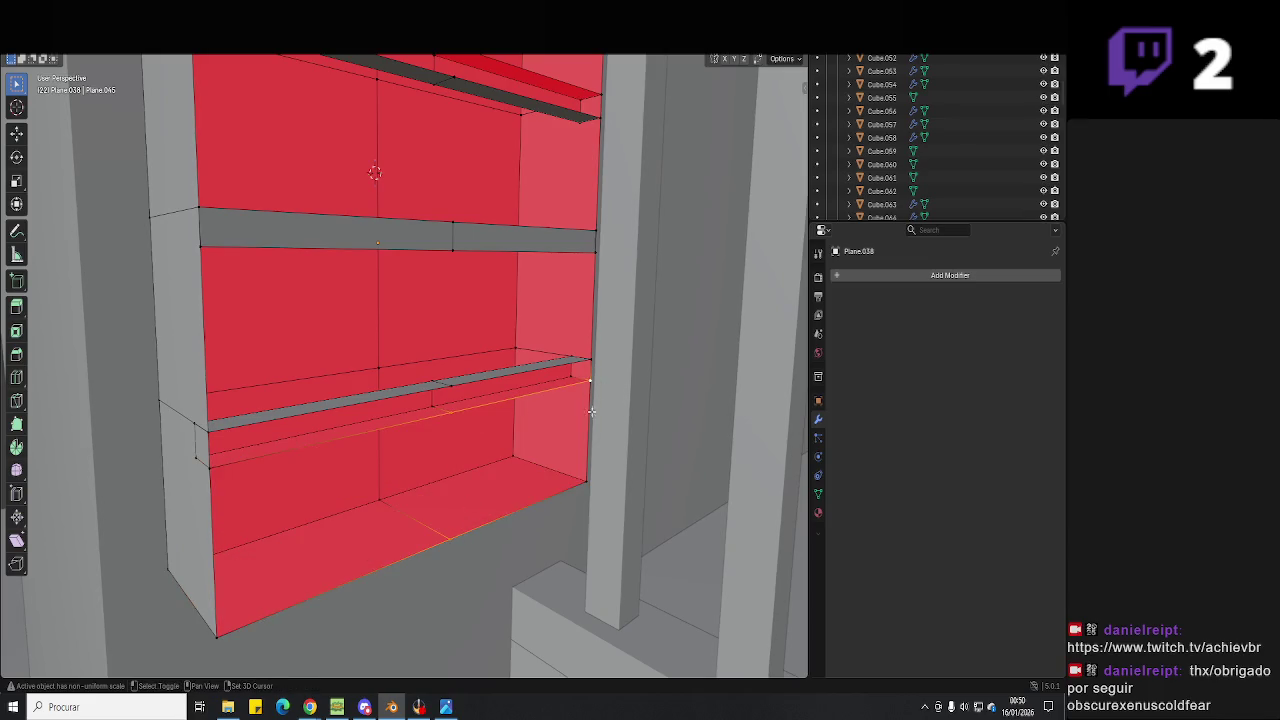
key("f")
left_click(447, 538)
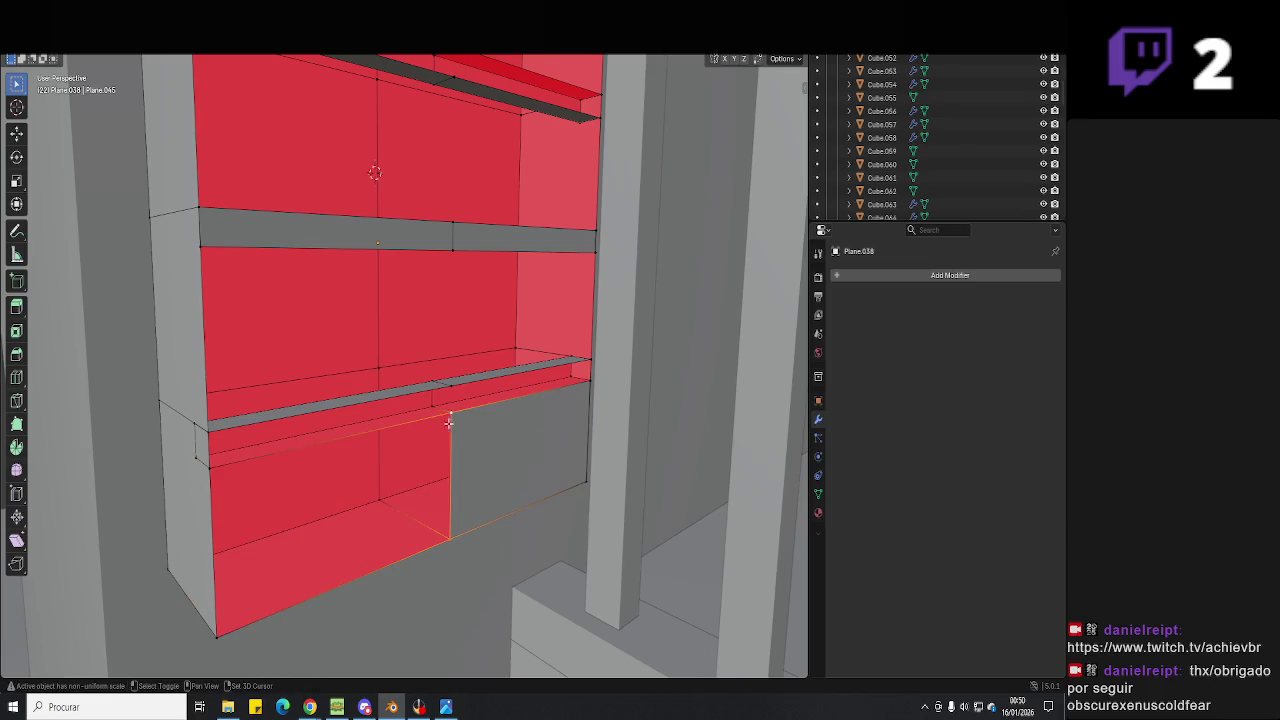
key("f")
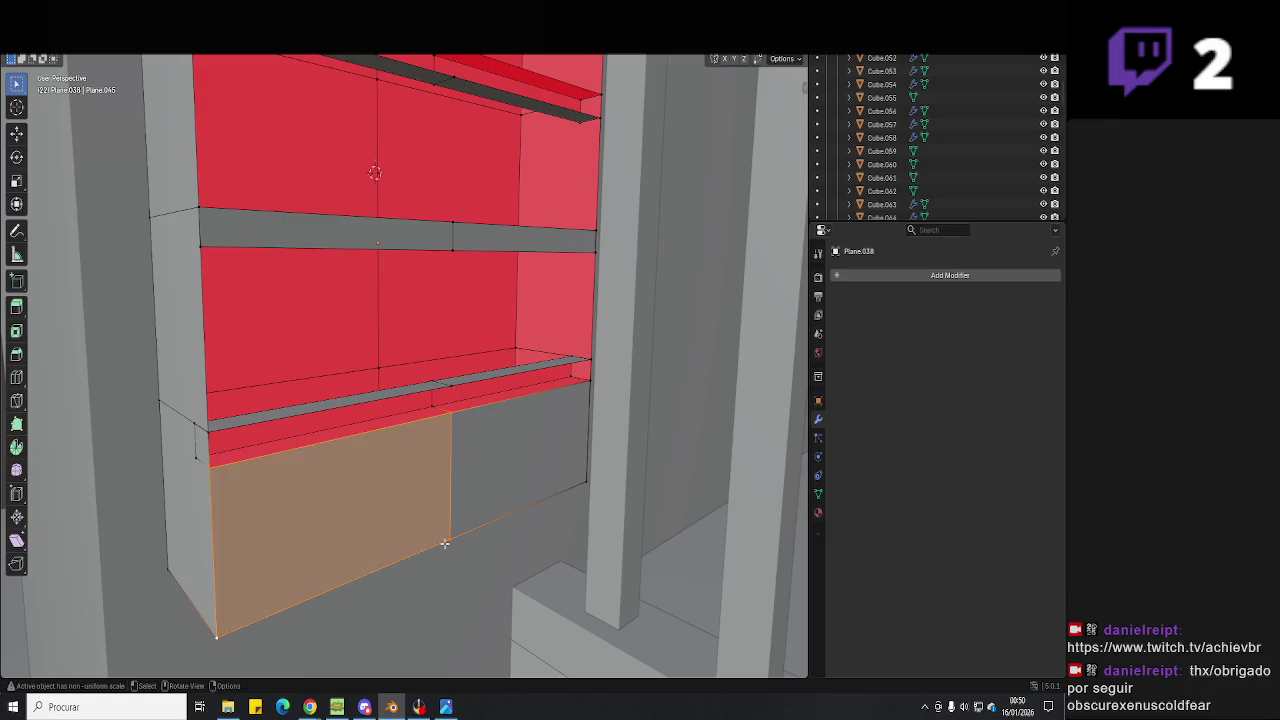
middle_click_drag(339, 584, 307, 561)
scroll(307, 561, "up", 2)
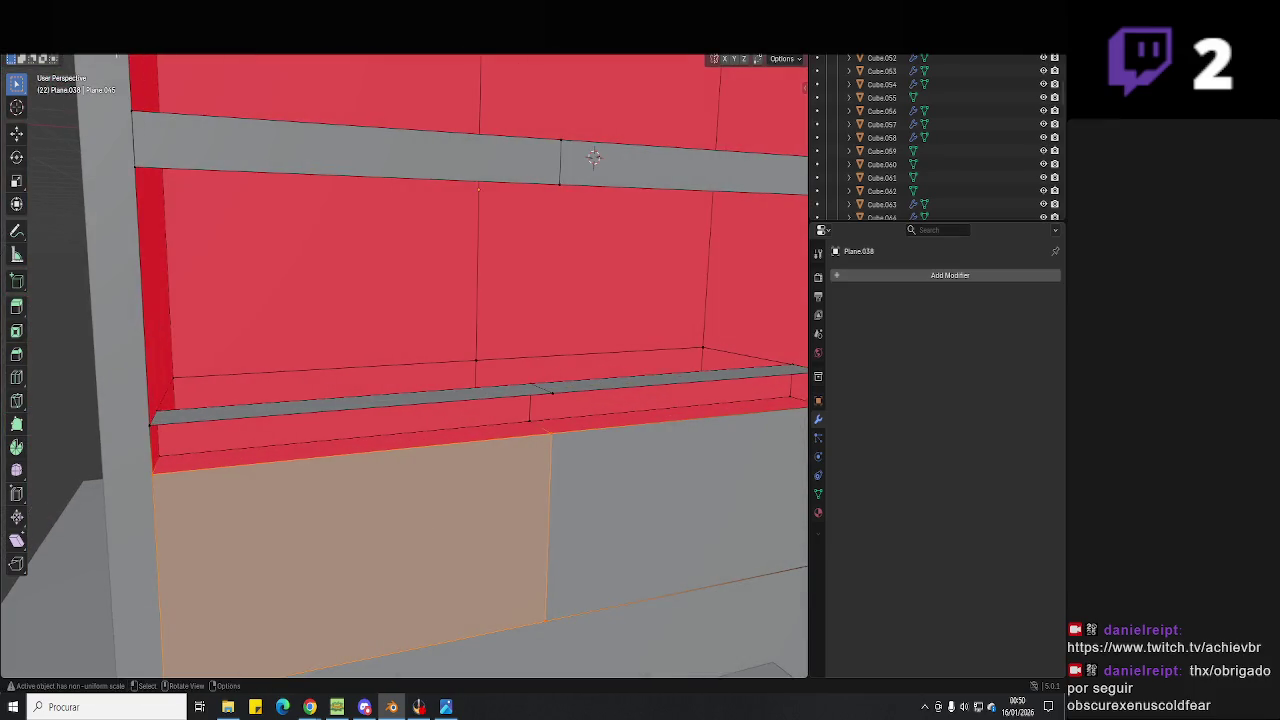
Delete the left and right shelf-front strips and the next shelf-front faces.
left_click(306, 438)
left_click(551, 418, "shift")
key("x")
left_click(557, 420)
mouse_move(557, 420)
middle_mouse_down()
mouse_move(491, 394)
mouse_move(447, 411)
mouse_move(435, 310)
middle_mouse_up()
left_click(460, 390)
left_click(443, 392, "shift")
key("x")
left_click(448, 396)
Flip the normals of the two top strip faces.
left_click(380, 200)
left_click(362, 196, "shift")
key("alt+n")
left_click(364, 200)
mouse_move(364, 200)
middle_mouse_down()
mouse_move(568, 382)
mouse_move(427, 364)
mouse_move(448, 443)
middle_mouse_up()
Select the compartment back panel faces and flip their normals with Alt+N.
left_click(376, 286)
scroll(376, 286, "down", 3)
left_click(435, 382, "shift")
left_click(450, 300, "shift")
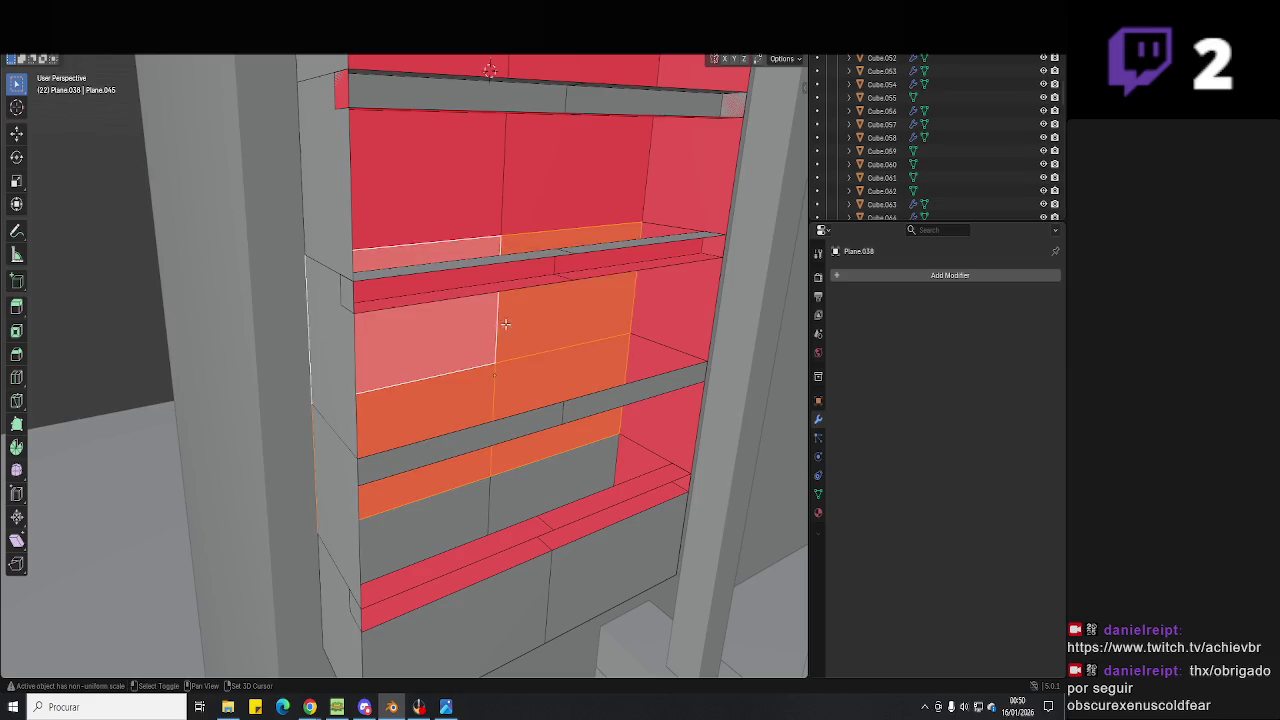
middle_click_drag(450, 300, 496, 375)
left_click(511, 274, "shift")
mouse_move(511, 274)
middle_mouse_down()
mouse_move(470, 337)
mouse_move(443, 214)
mouse_move(324, 408)
middle_mouse_up()
left_click(443, 220, "shift")
key("alt+n")
left_click(450, 212)
scroll(445, 249, "up", 2)
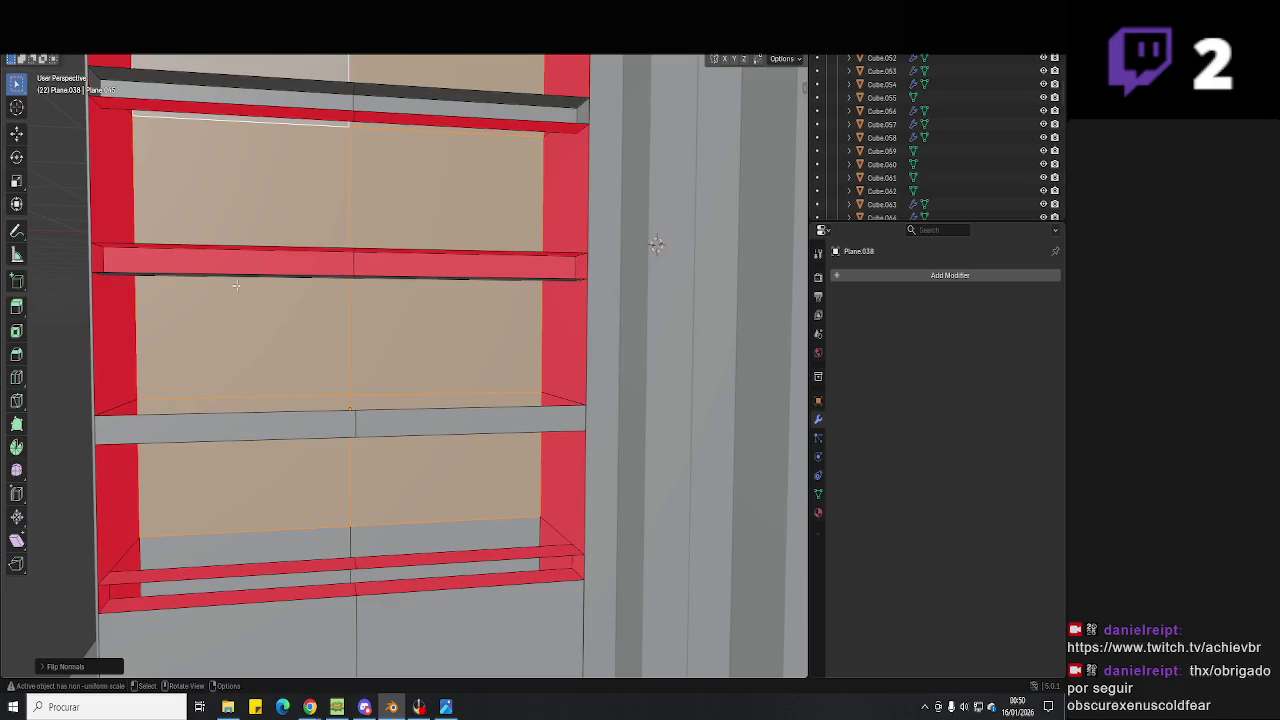
Delete the remaining shelf front faces, including the top shelf board's front.
left_click(237, 268)
mouse_move(237, 268)
middle_mouse_down()
mouse_move(395, 252)
mouse_move(368, 297)
mouse_move(427, 350)
mouse_move(458, 318)
mouse_move(452, 374)
mouse_move(361, 354)
mouse_move(385, 393)
mouse_move(367, 259)
middle_mouse_up()
left_click(391, 214, "shift")
left_click(405, 326, "shift")
key("x")
left_click(458, 317)
scroll(452, 374, "up", 3)
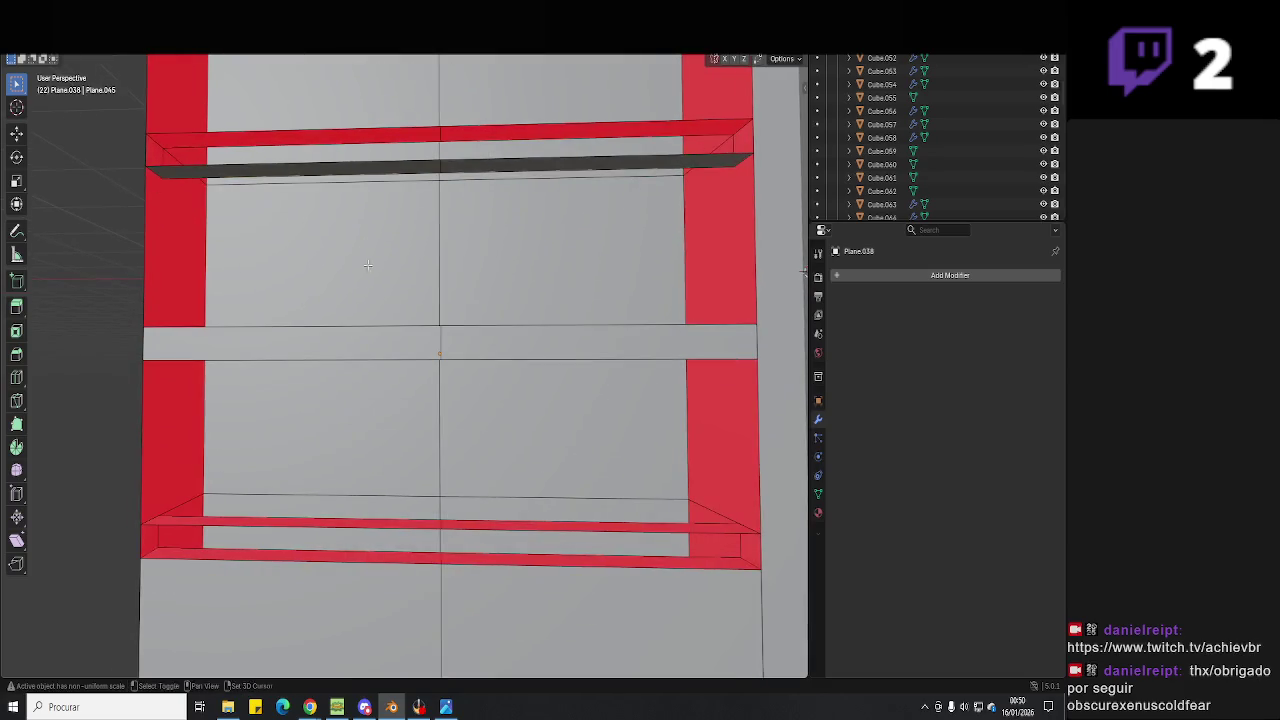
Flip the normals of the shelf edge halves and top shelf face so they face outward.
middle_click_drag(358, 302, 327, 300)
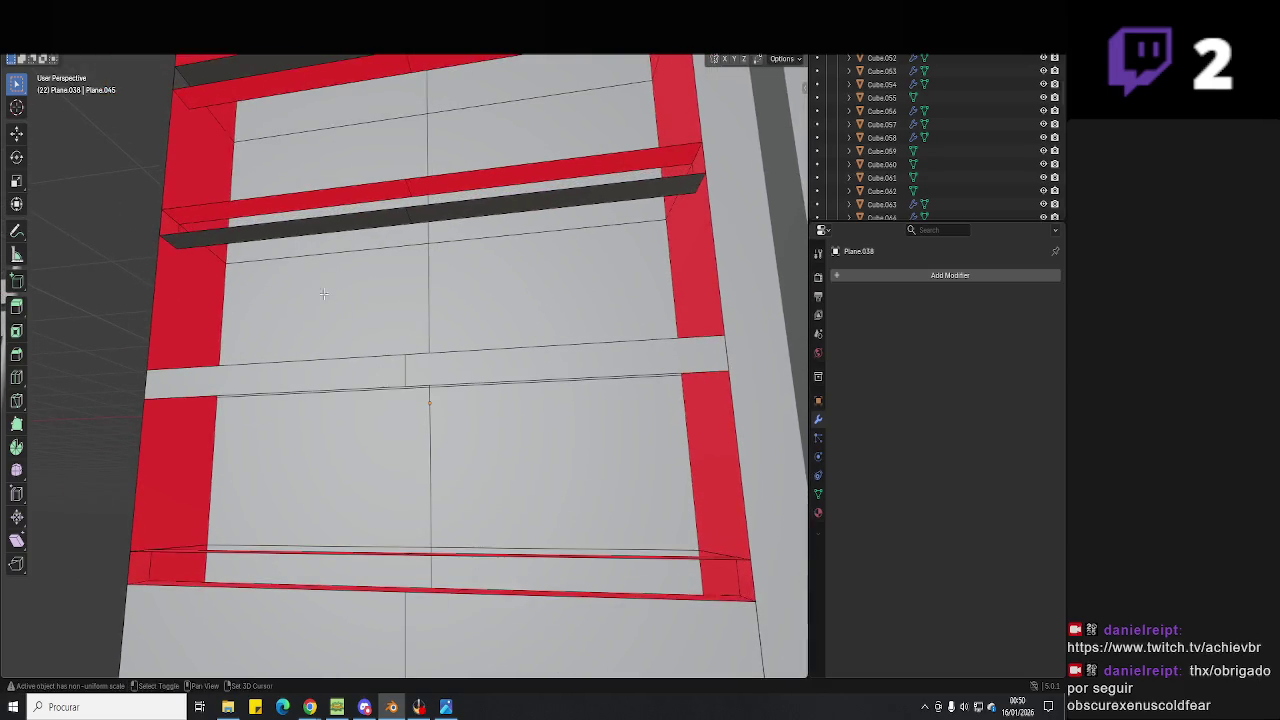
middle_click_drag(288, 234, 286, 337, "shift")
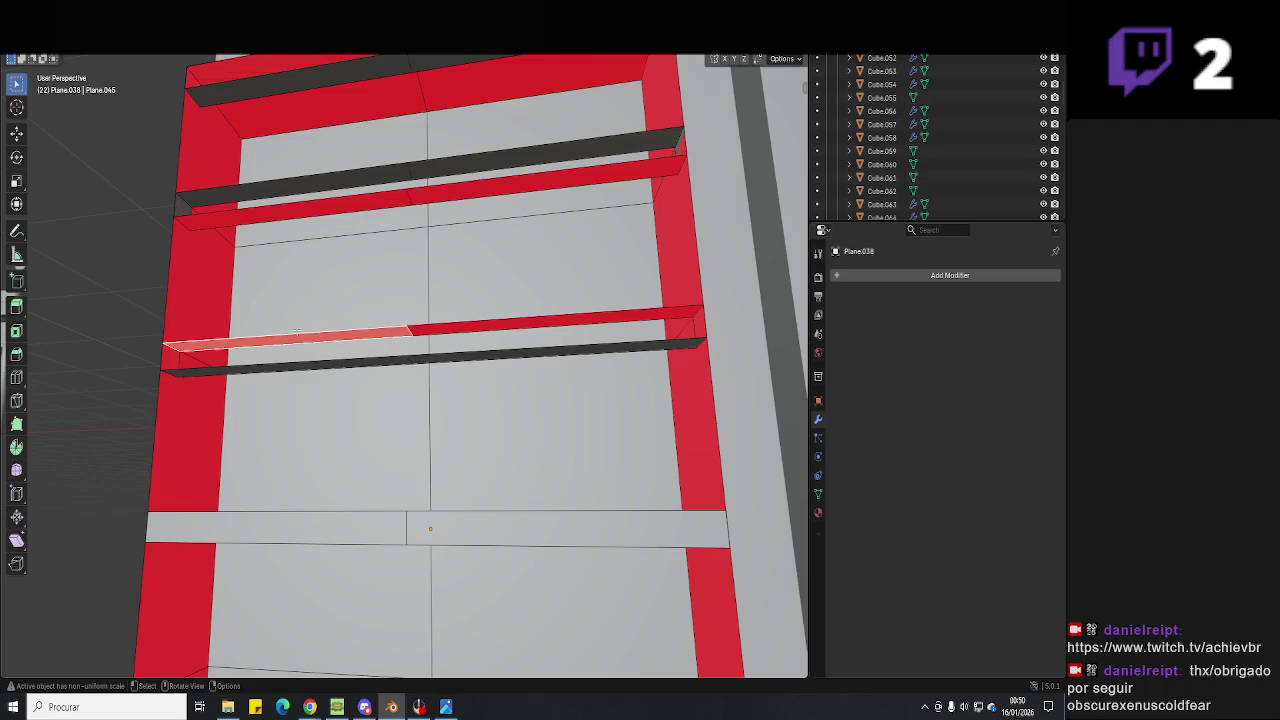
left_click(416, 330, "shift")
middle_click_drag(416, 330, 409, 349, "shift")
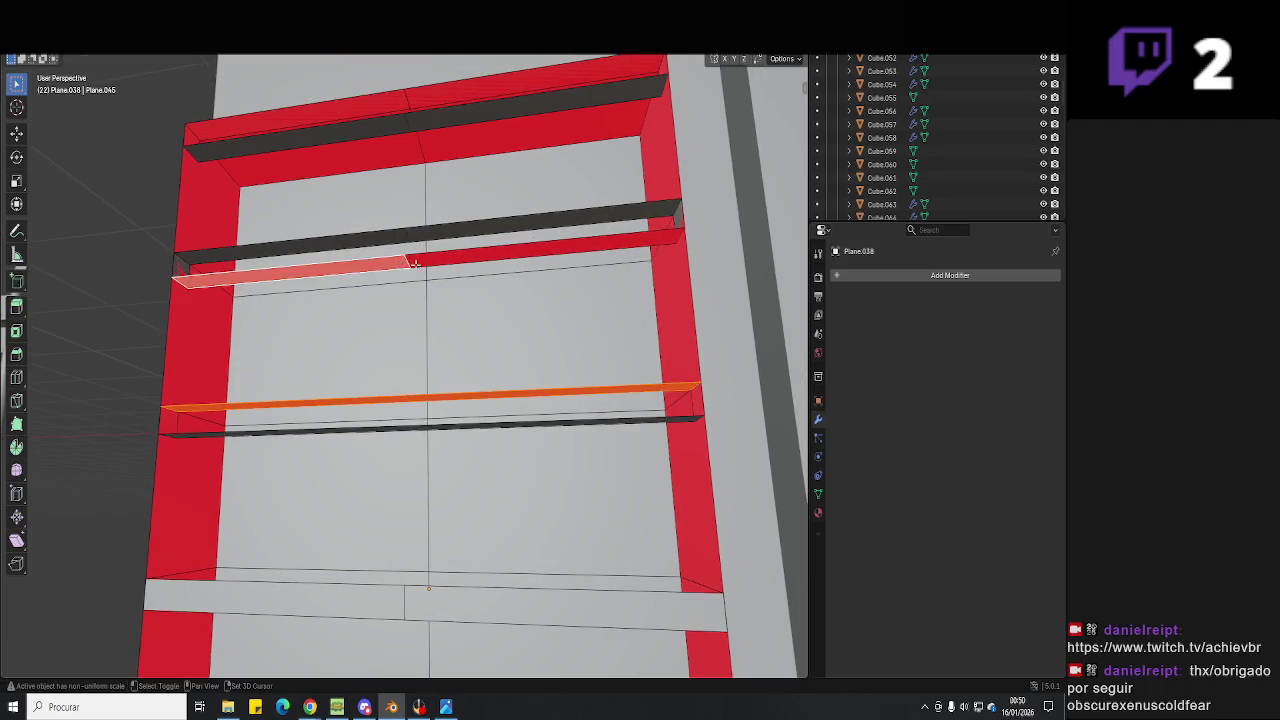
left_click(407, 262, "shift")
middle_click_drag(407, 262, 405, 325, "shift")
left_click(372, 167, "shift")
right_click(366, 167)
left_click(355, 203)
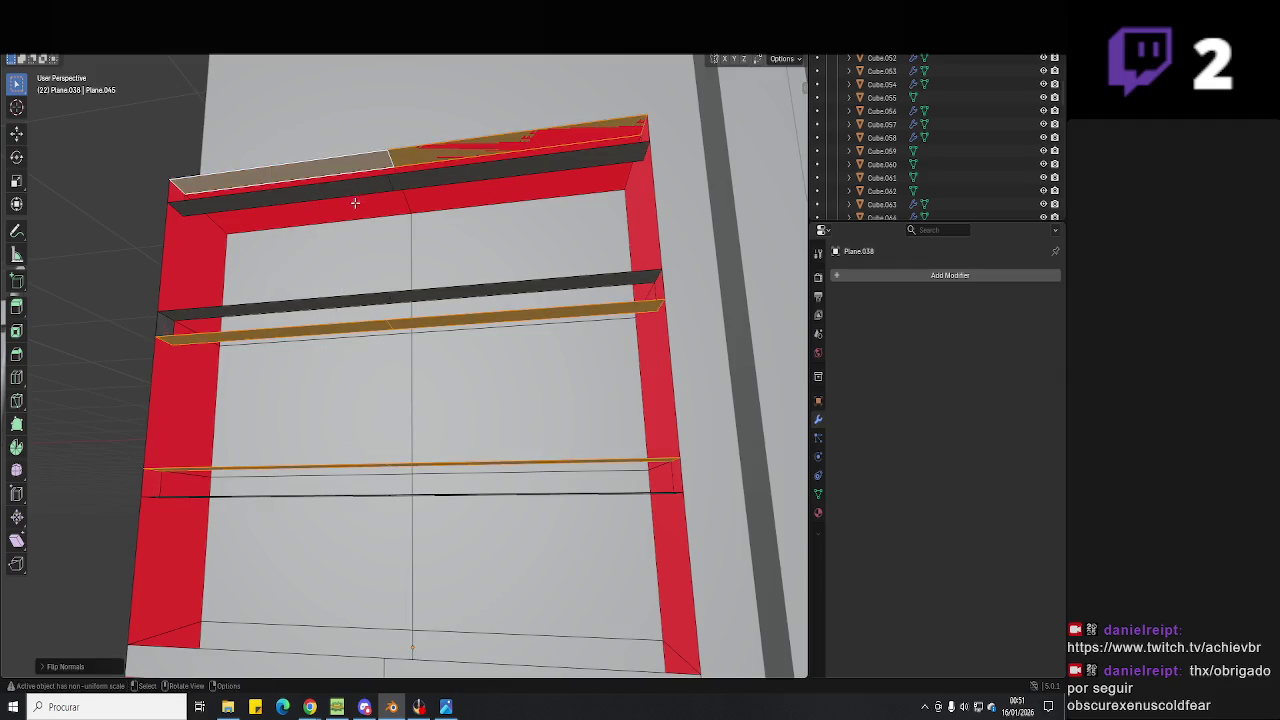
Flip the one remaining inward-facing shelf face.
left_click(355, 203, "shift")
right_click(355, 203)
left_click(357, 205)
mouse_move(357, 205)
middle_mouse_down()
mouse_move(445, 274)
mouse_move(437, 230)
middle_mouse_up()
Move the selected shelf-edge strips along Y, then delete the stray shelf faces.
mouse_move(546, 425)
middle_mouse_down()
mouse_move(473, 386)
mouse_move(449, 412)
middle_mouse_up()
left_click(477, 414)
left_click(505, 432)
left_click(532, 422, "shift")
middle_click_drag(532, 422, 537, 441)
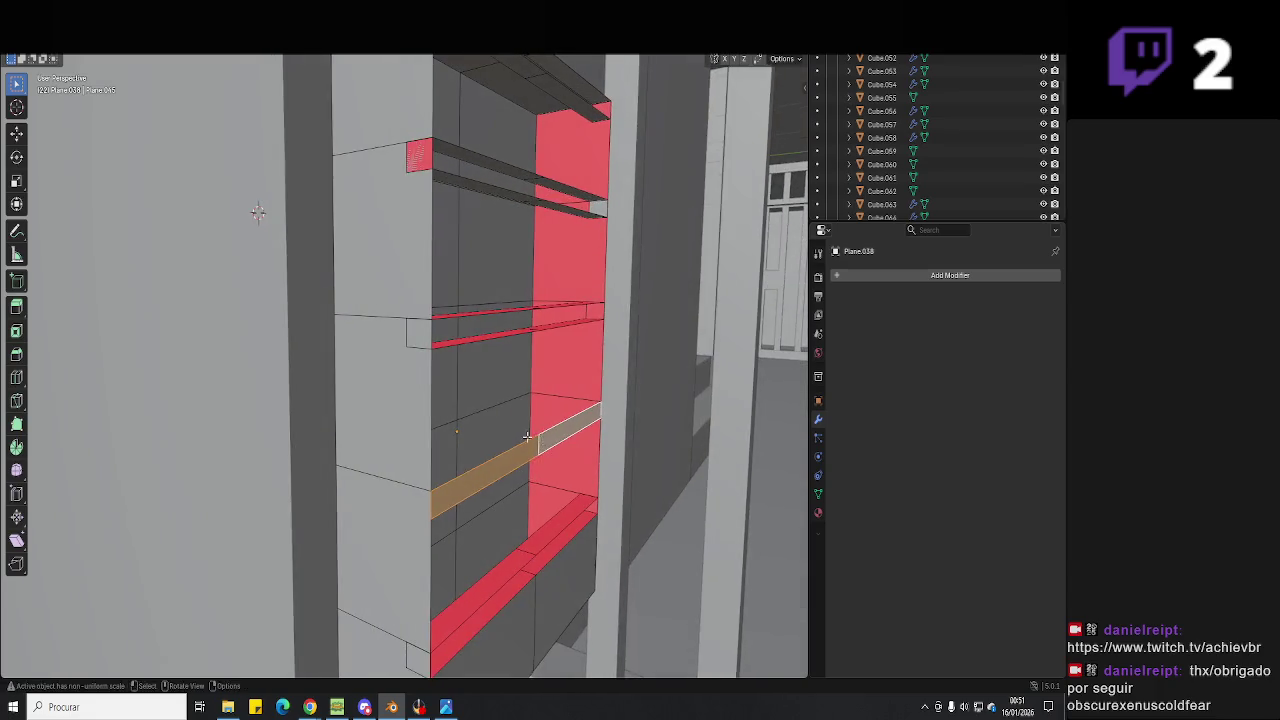
key("g")
key("y")
left_click(440, 372)
mouse_move(443, 374)
middle_mouse_down()
mouse_move(483, 440)
mouse_move(479, 280)
mouse_move(415, 276)
middle_mouse_up()
key("x")
left_click(480, 423)
Adjust the ledge face selection and move it down along the Z axis.
left_click(427, 263, "shift")
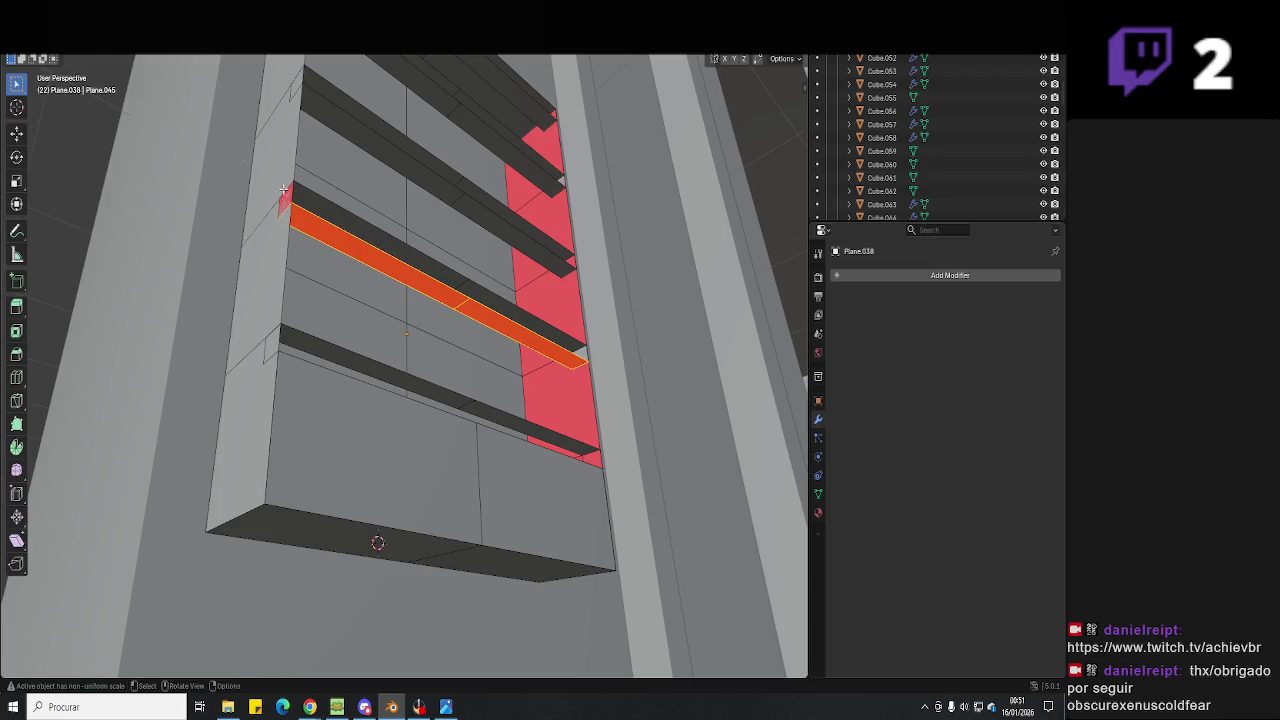
left_click(484, 318, "shift")
middle_click_drag(529, 339, 527, 397)
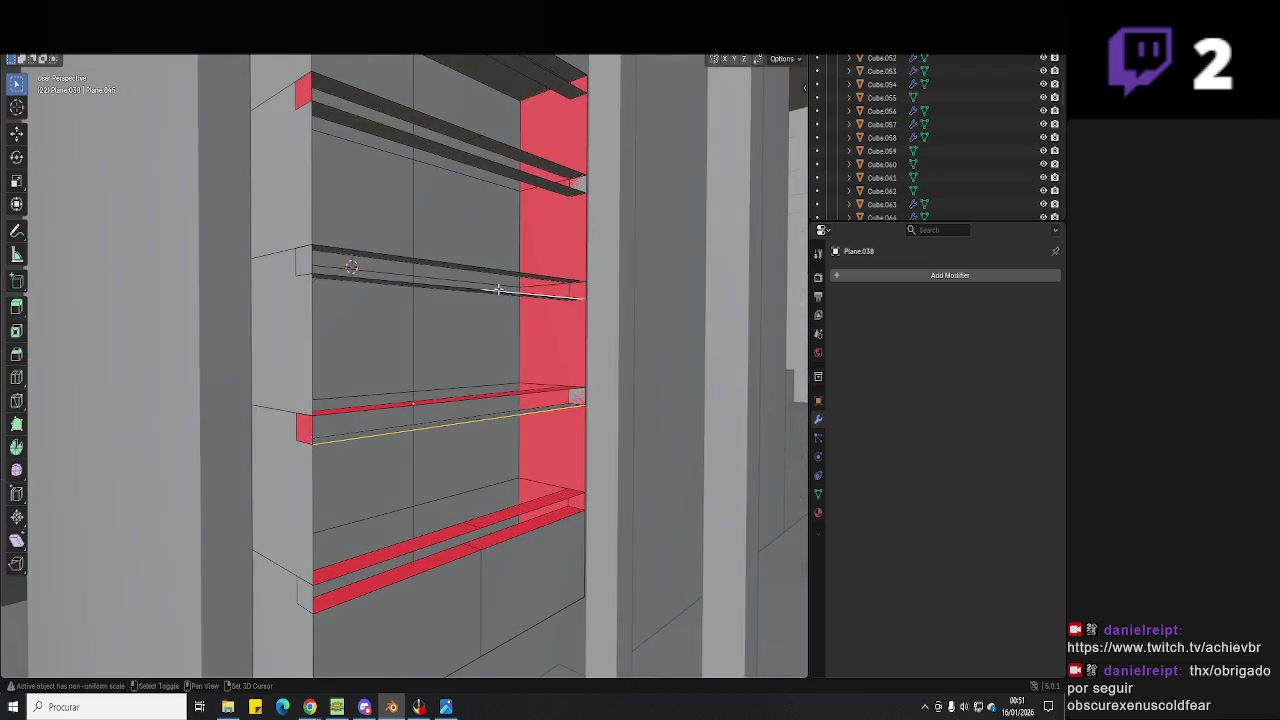
middle_click_drag(443, 289, 425, 270)
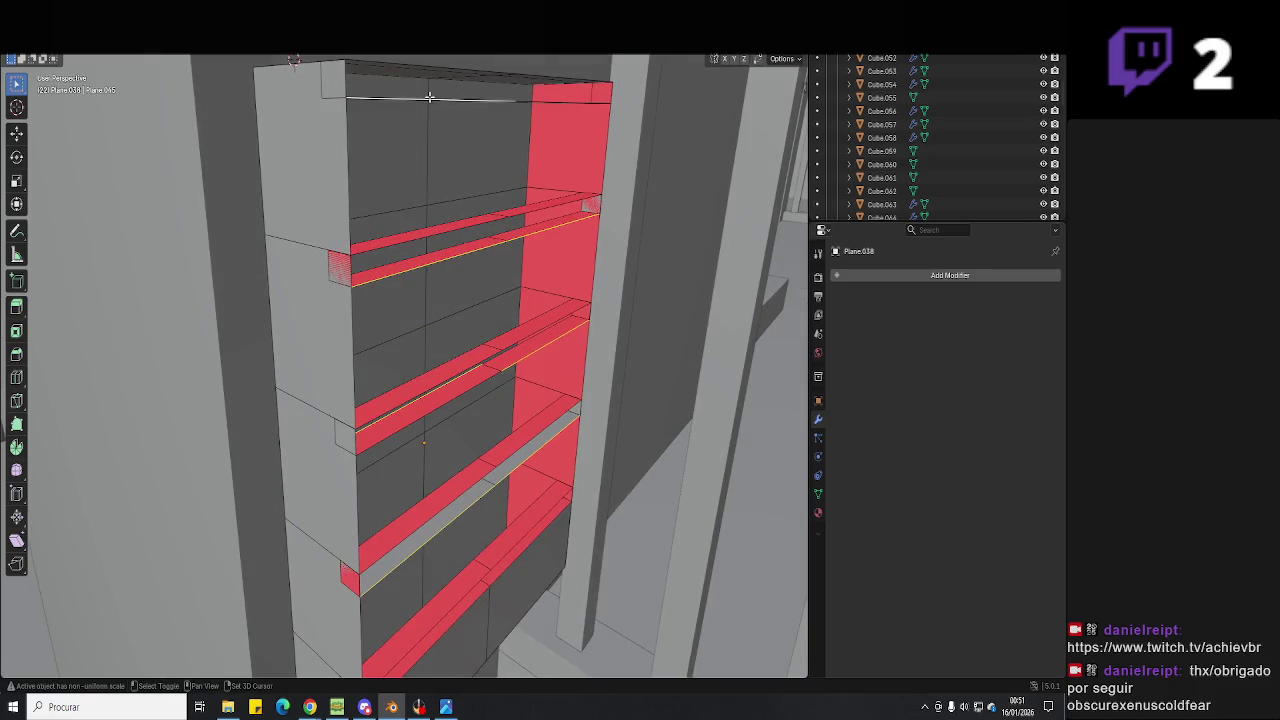
middle_click_drag(538, 101, 500, 277)
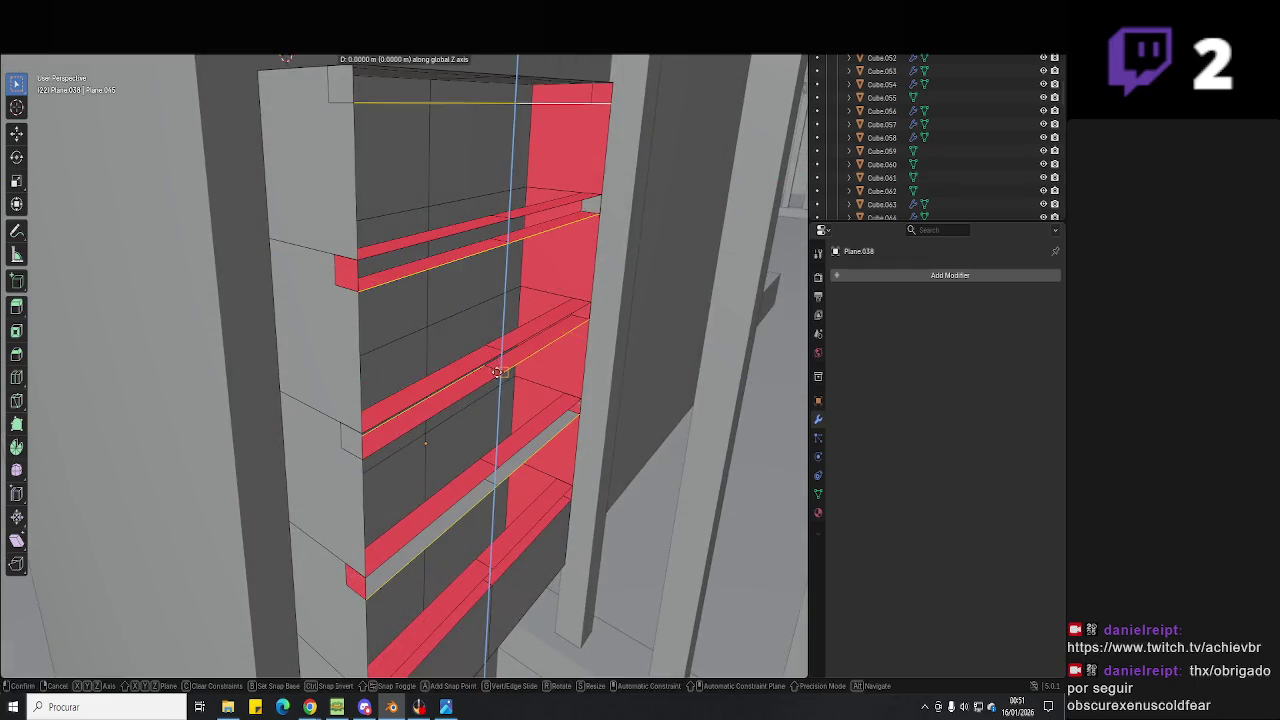
key("g")
key("z")
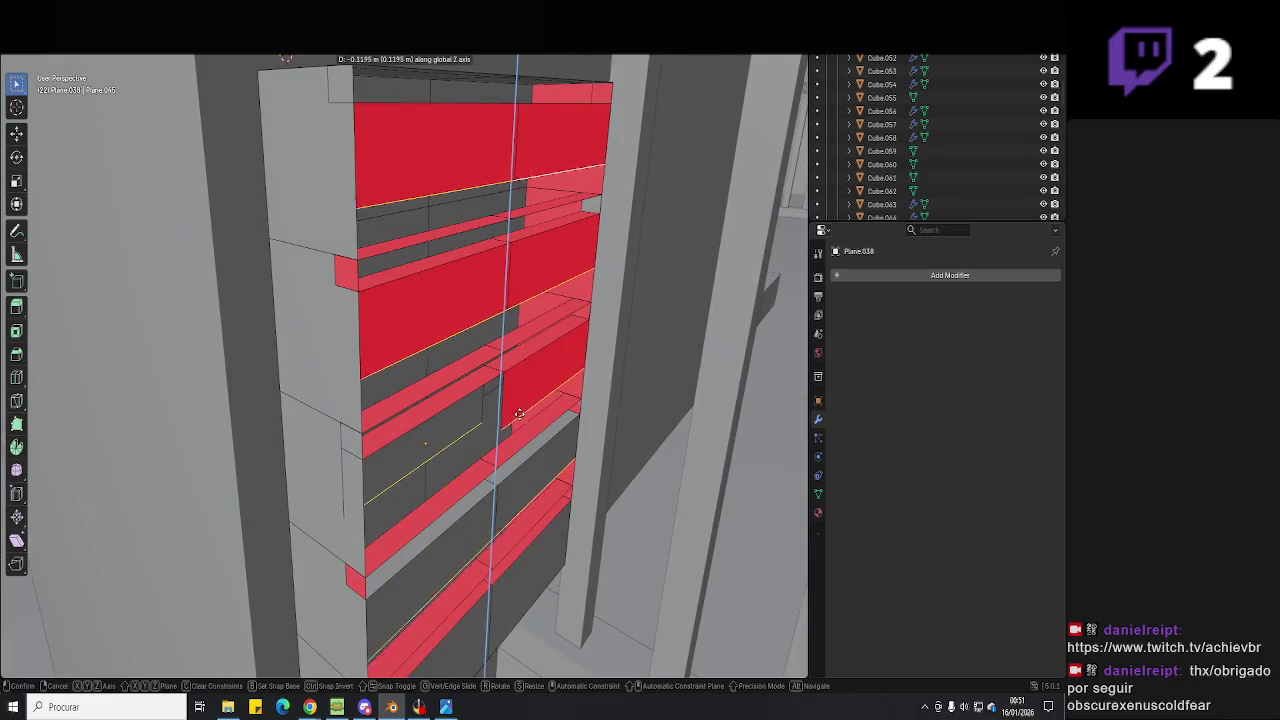
left_click(478, 418)
mouse_move(478, 418)
middle_mouse_down()
mouse_move(451, 400)
mouse_move(486, 380)
mouse_move(491, 423)
mouse_move(450, 369)
middle_mouse_up()
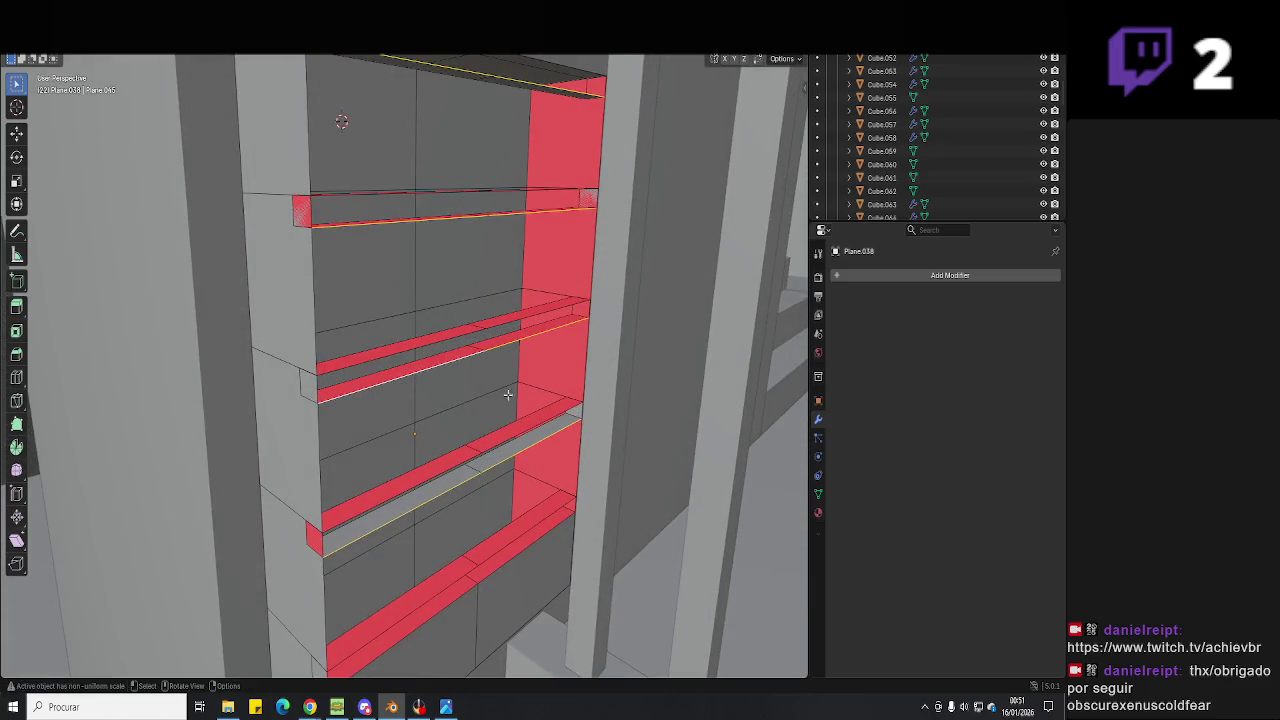
Extrude the shelf ledge faces about 0.2 m down along Z.
key("e")
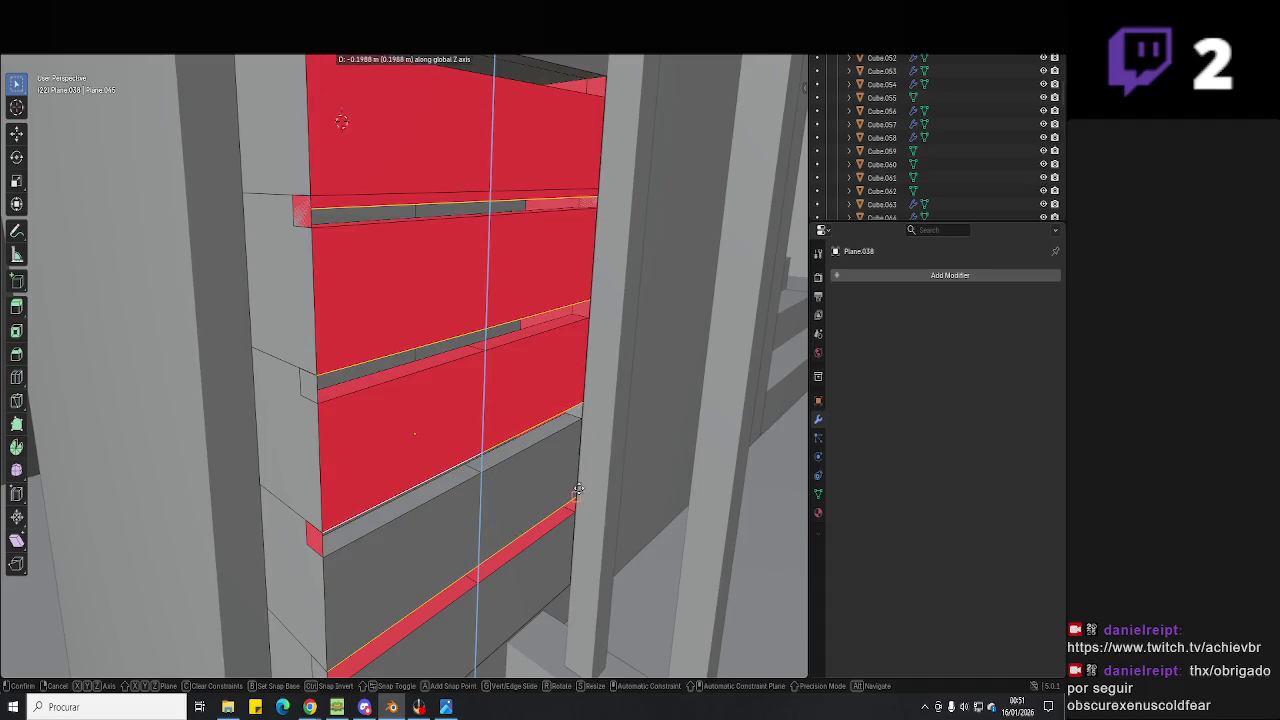
left_click(577, 497)
mouse_move(577, 497)
middle_mouse_down()
mouse_move(534, 452)
mouse_move(634, 403)
mouse_move(540, 420)
mouse_move(571, 443)
mouse_move(531, 457)
mouse_move(531, 430)
mouse_move(533, 457)
mouse_move(434, 472)
mouse_move(482, 451)
middle_mouse_up()
mouse_move(430, 325)
middle_mouse_down()
mouse_move(420, 351)
mouse_move(520, 334)
mouse_move(502, 360)
middle_mouse_up()
mouse_move(493, 316)
middle_mouse_down()
mouse_move(417, 360)
mouse_move(472, 385)
middle_mouse_up()
Isolate the shelving unit in local view and move the selection along Y.
scroll(417, 360, "up", 5)
key("KP_Divide")
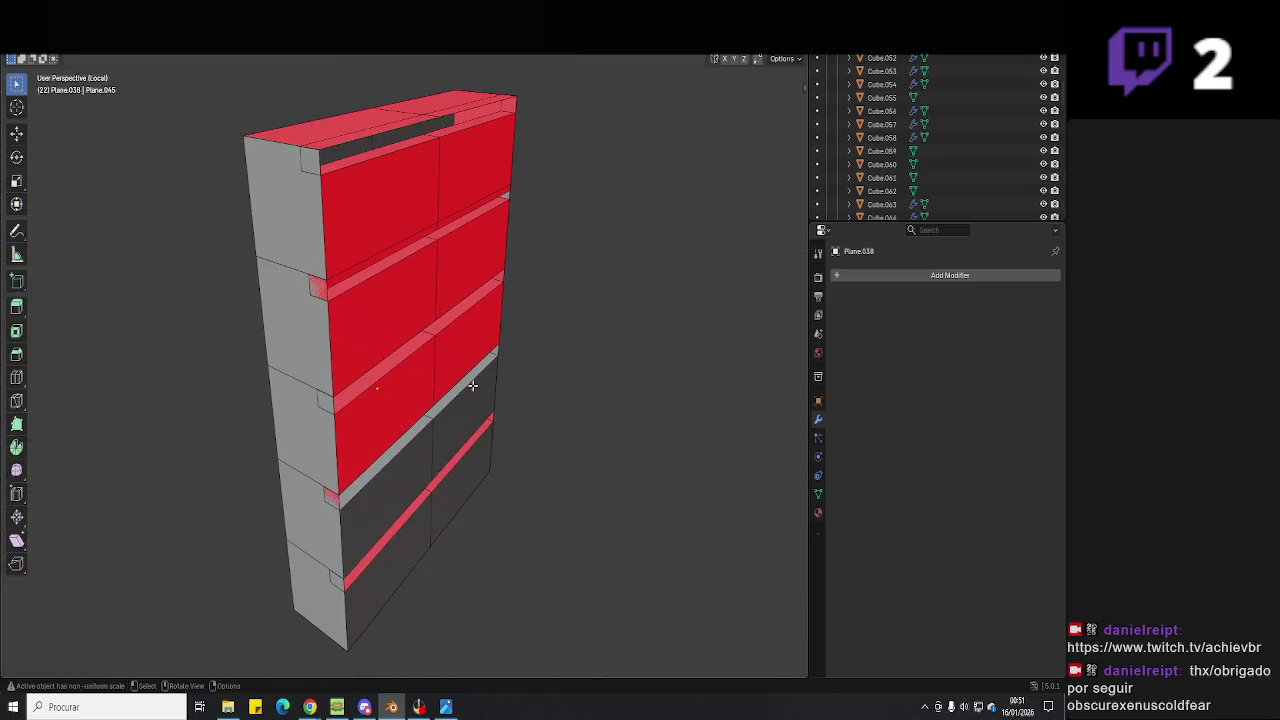
mouse_move(427, 286)
middle_mouse_down()
mouse_move(571, 414)
mouse_move(378, 347)
middle_mouse_up()
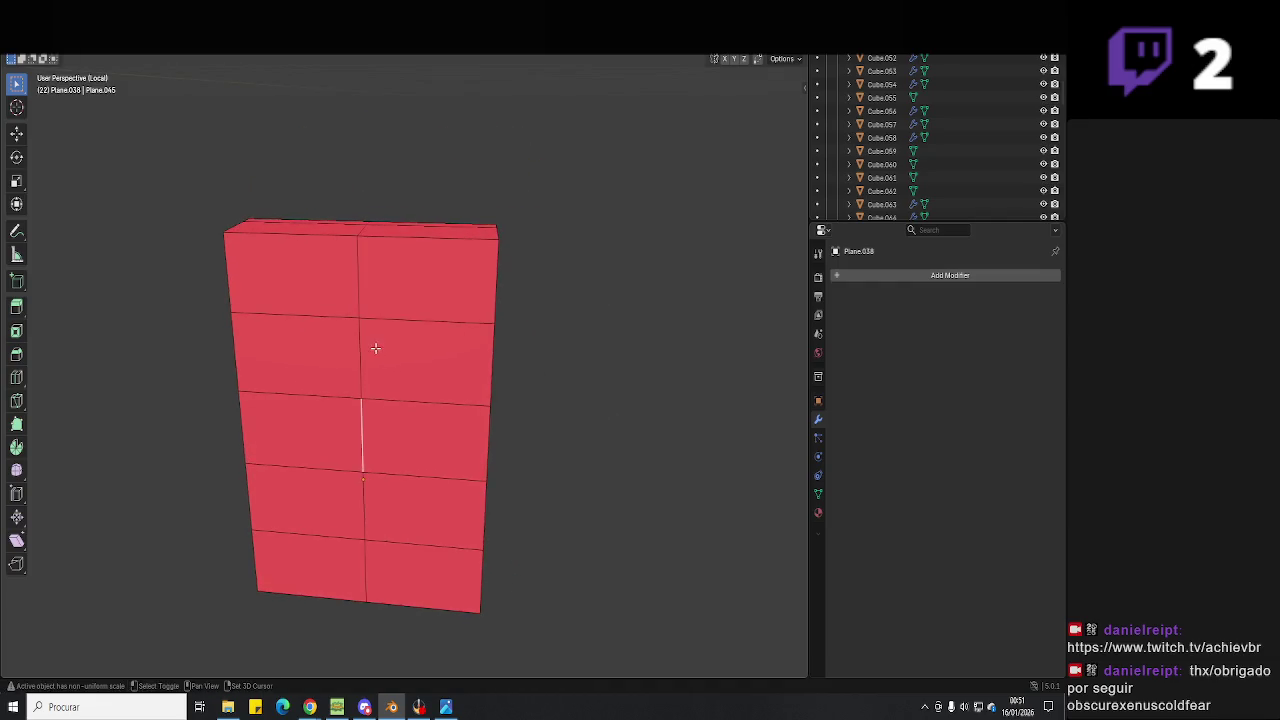
mouse_move(482, 518)
middle_mouse_down()
mouse_move(580, 500)
mouse_move(669, 266)
mouse_move(531, 497)
mouse_move(506, 442)
mouse_move(603, 455)
mouse_move(466, 437)
mouse_move(500, 471)
mouse_move(491, 480)
mouse_move(420, 400)
middle_mouse_up()
key("g")
key("y")
left_click(506, 442)
key("Tab")
key("Tab")
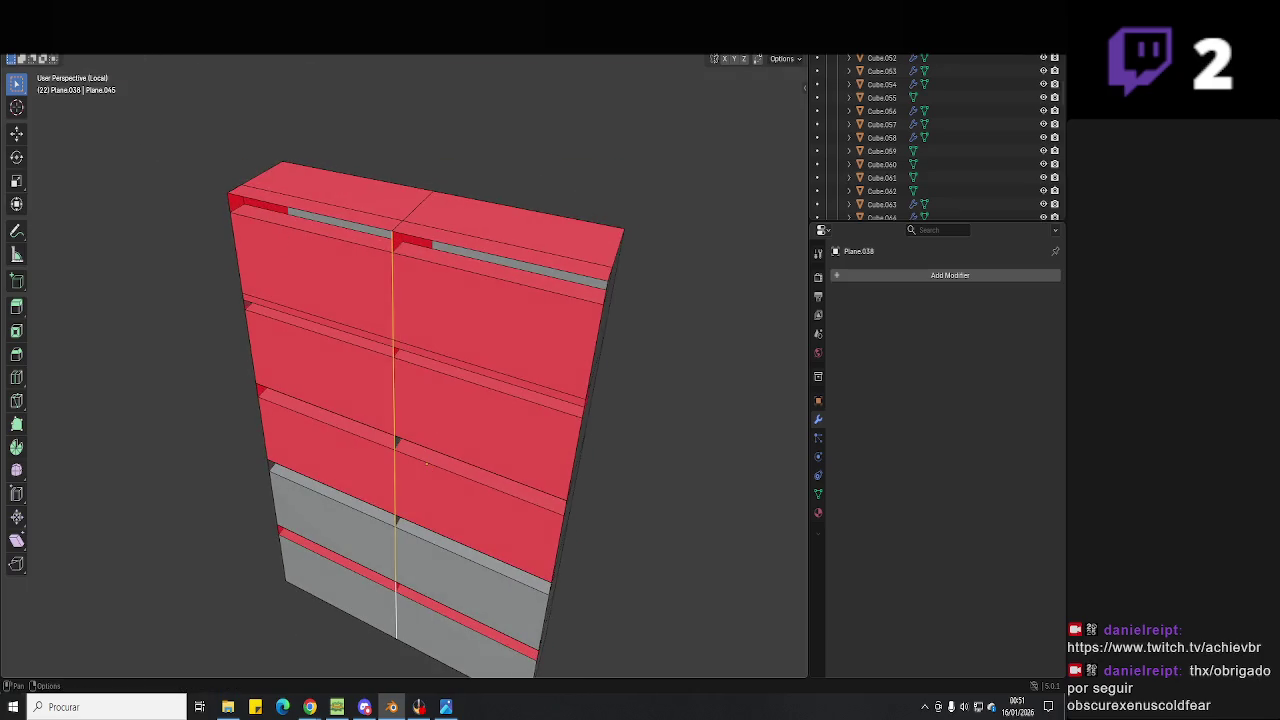
Select the whole mesh, then flip and recalculate its normals.
middle_click_drag(425, 463, 500, 300)
key("a")
scroll(522, 273, "down", 2)
key("F3")
key("Escape")
key("alt+n")
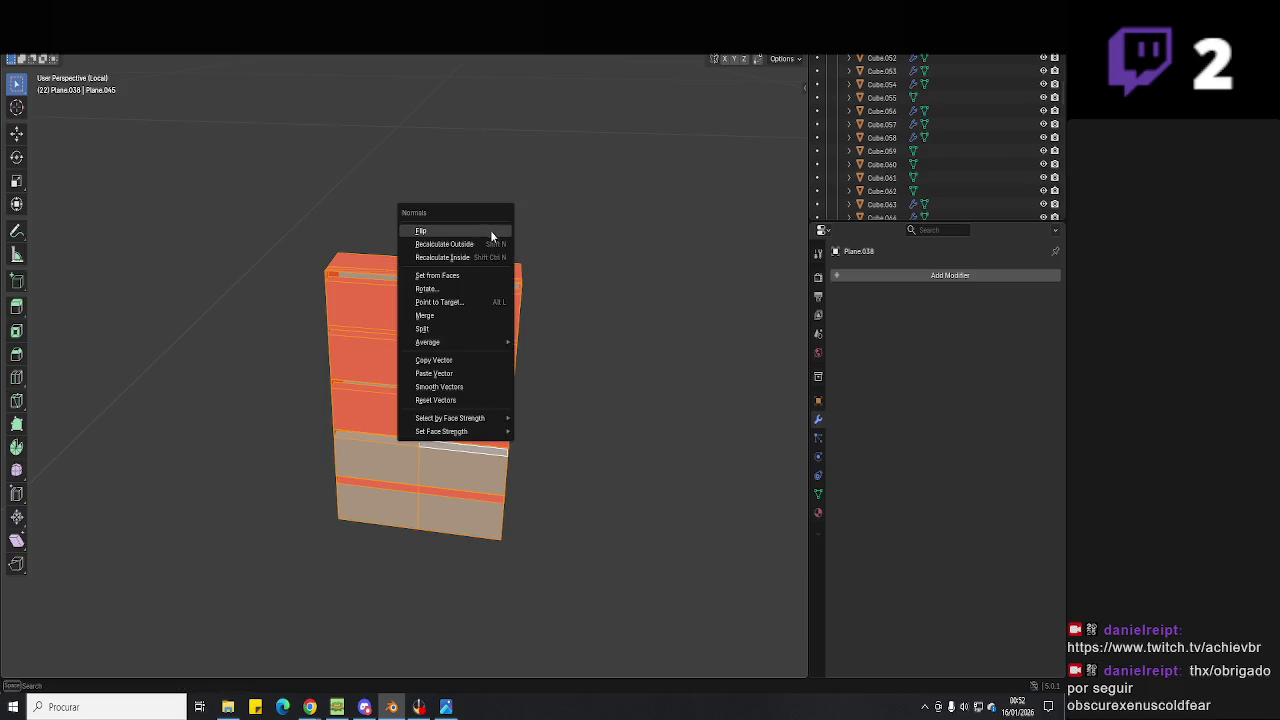
left_click(470, 257)
key("alt+n")
left_click(472, 250)
key("alt+n")
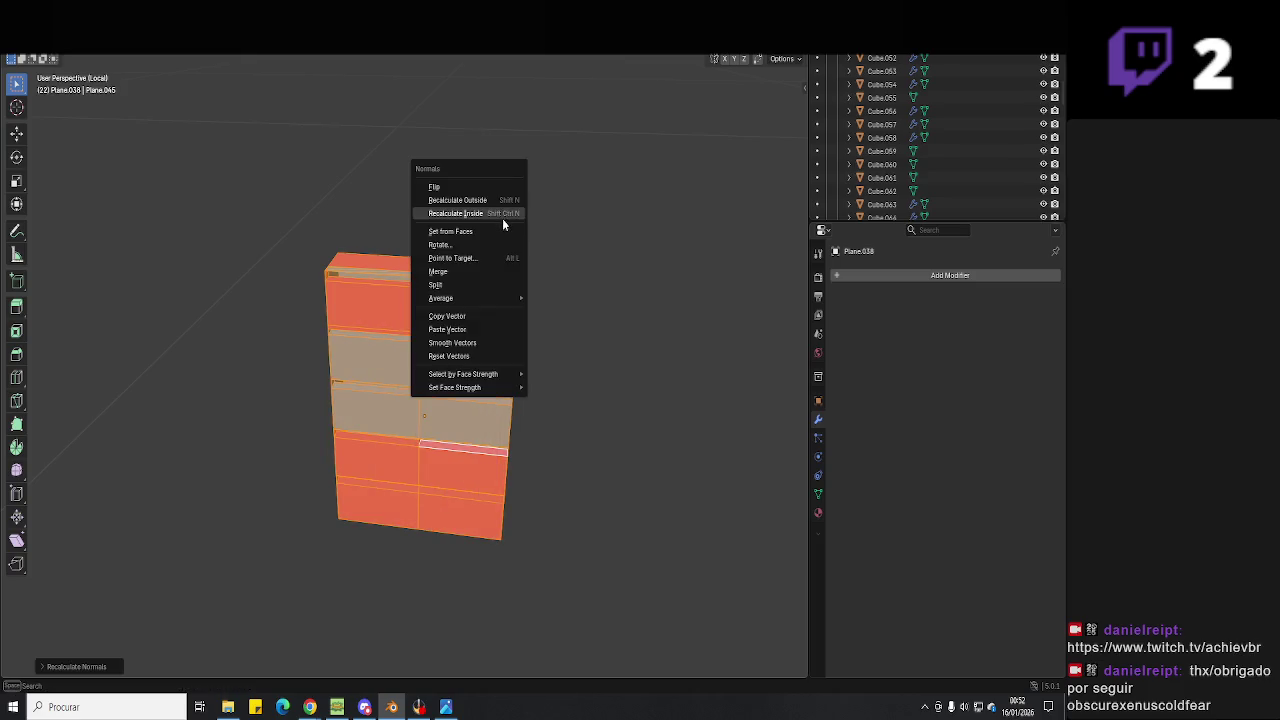
left_click(502, 212)
Recalculate the lower-row and upper-left compartment faces' normals outward, then flip them.
middle_click_drag(457, 237, 466, 330)
left_click(469, 357)
scroll(469, 357, "up", 3)
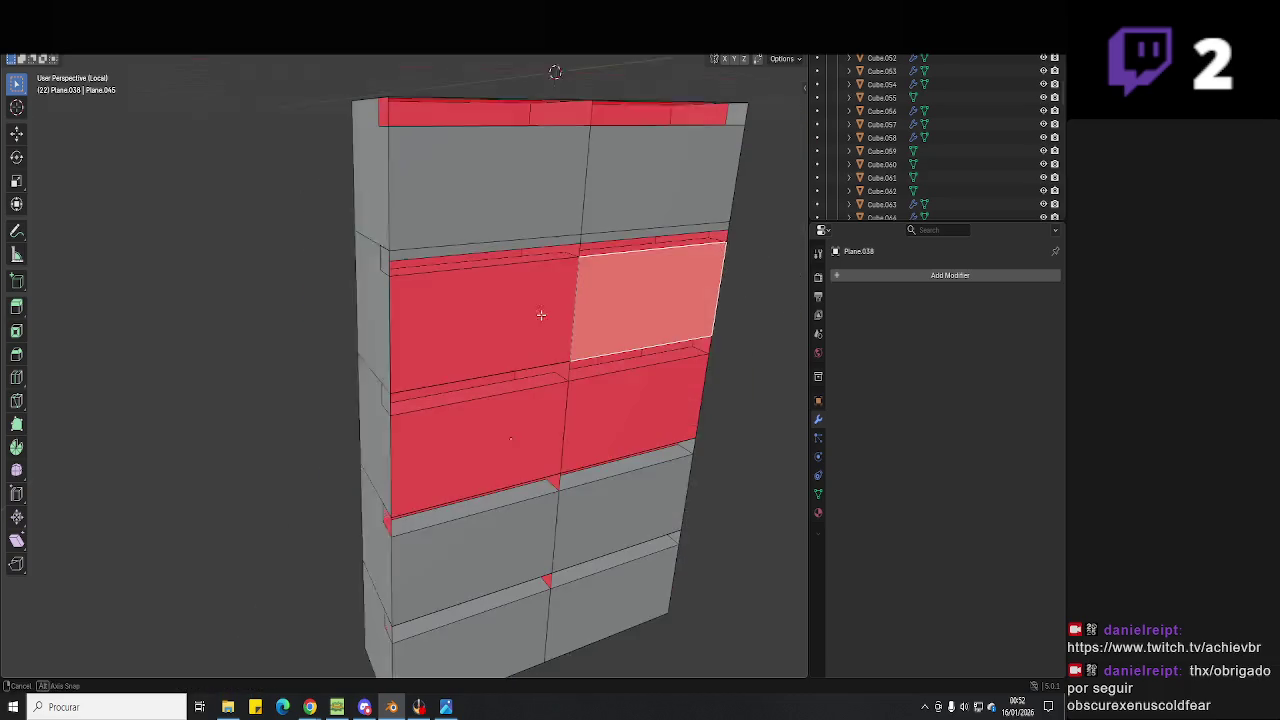
left_click(557, 400, "shift")
left_click(490, 300, "shift")
scroll(552, 276, "up", 3)
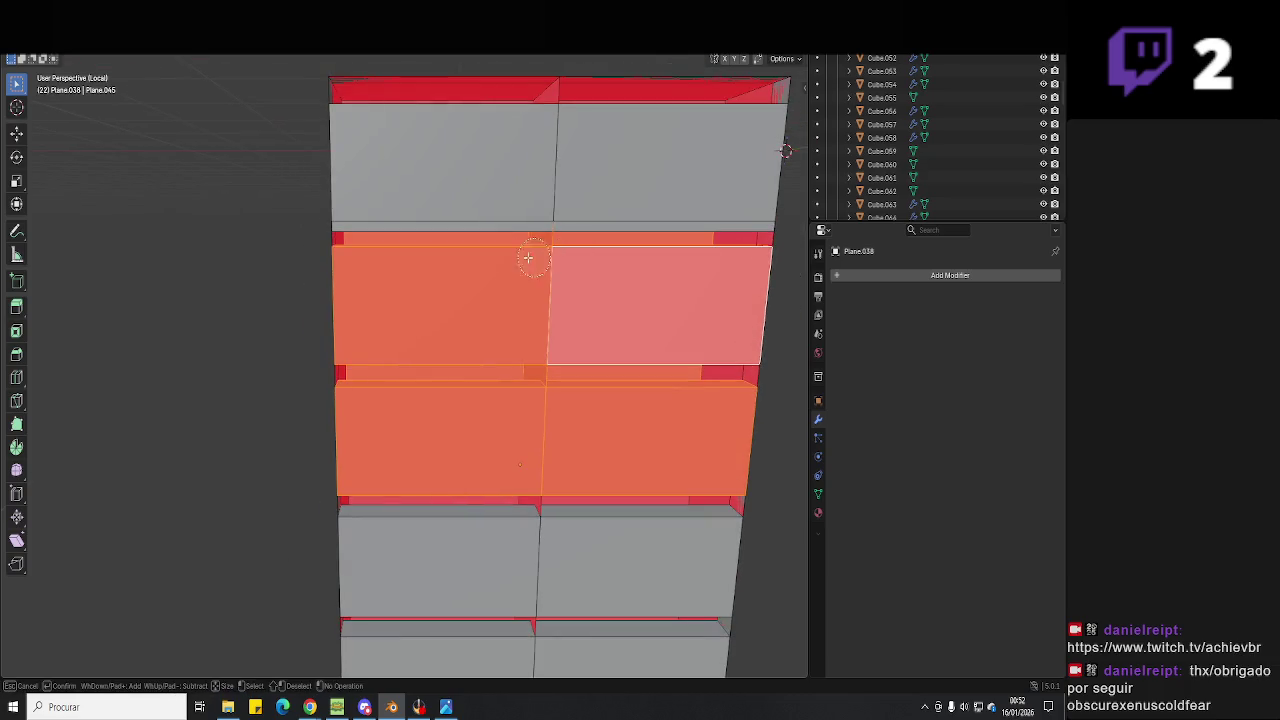
key("alt+n")
left_click(453, 271)
key("alt+n")
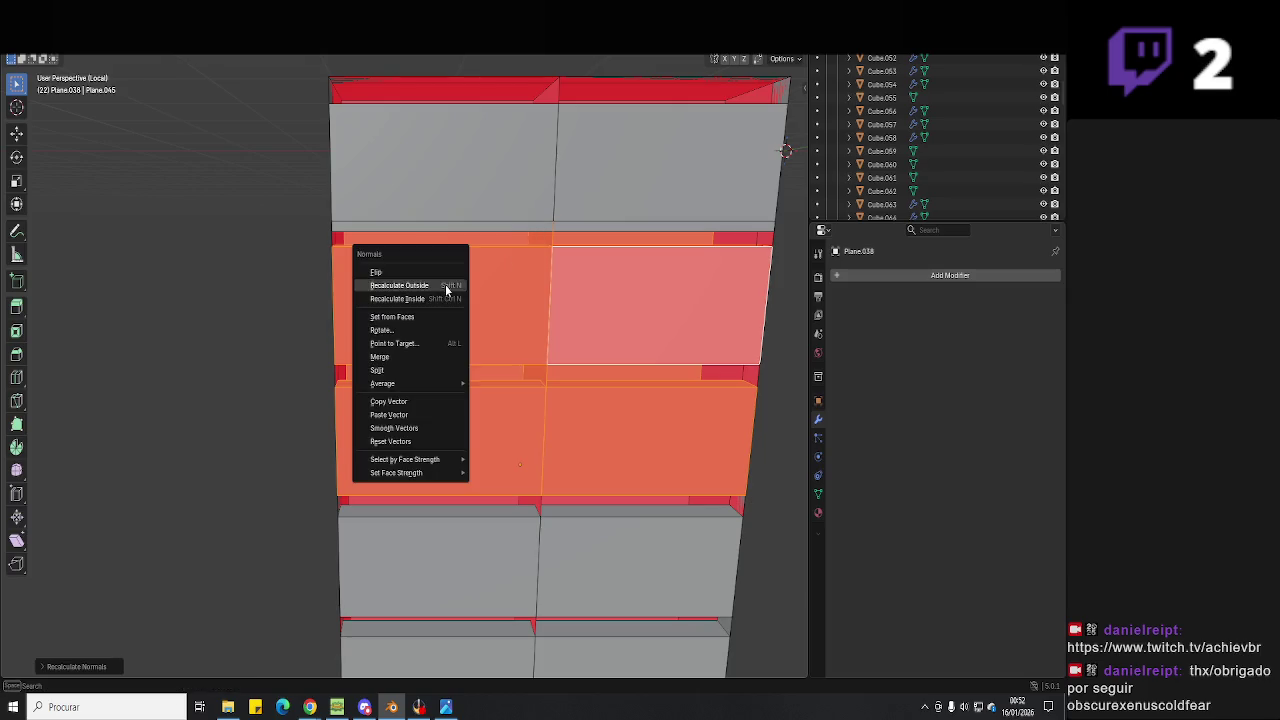
left_click(425, 259)
Select the shelf unit's tall outer side faces and orbit to inspect them.
key("Tab")
mouse_move(425, 259)
middle_mouse_down()
mouse_move(478, 294)
mouse_move(430, 300)
mouse_move(415, 230)
middle_mouse_up()
key("Tab")
left_click(415, 230, "shift")
left_click(410, 520, "shift")
middle_click_drag(389, 582, 426, 420)
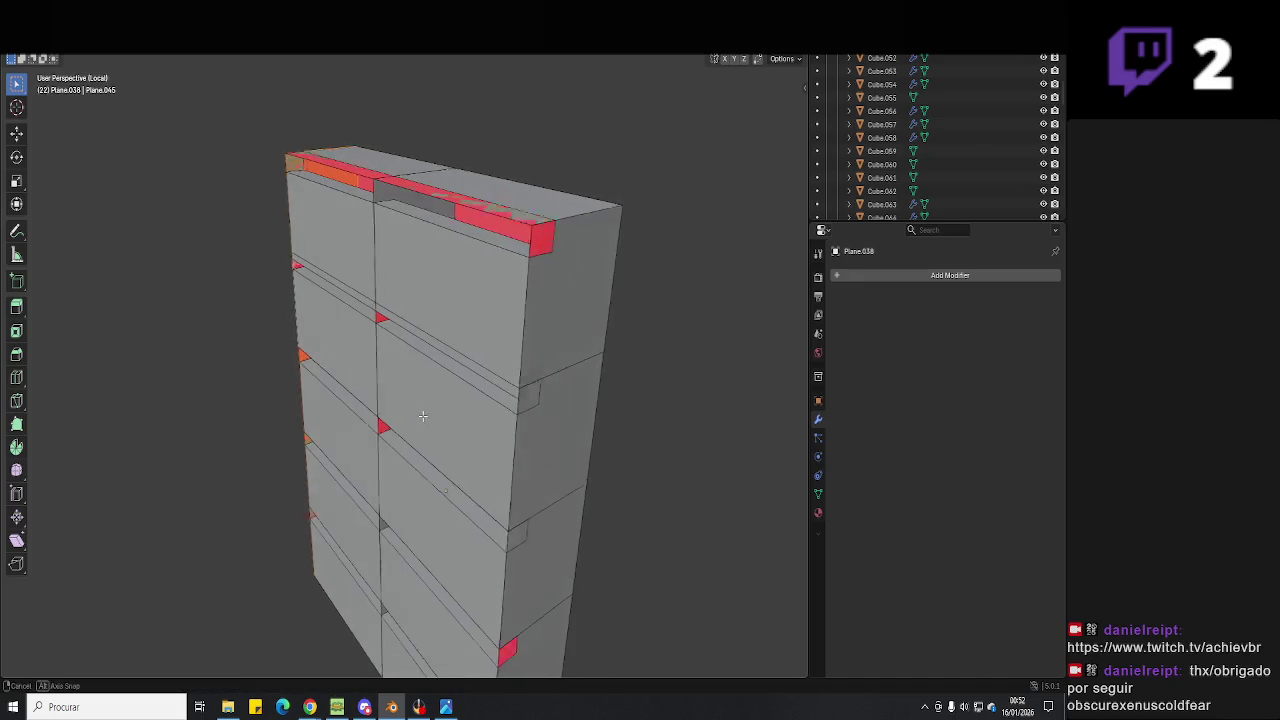
middle_click_drag(534, 317, 514, 477)
scroll(514, 465, "down", 2)
Extrude the side faces outward and scale the extrusion narrow along X.
key("e")
key("s")
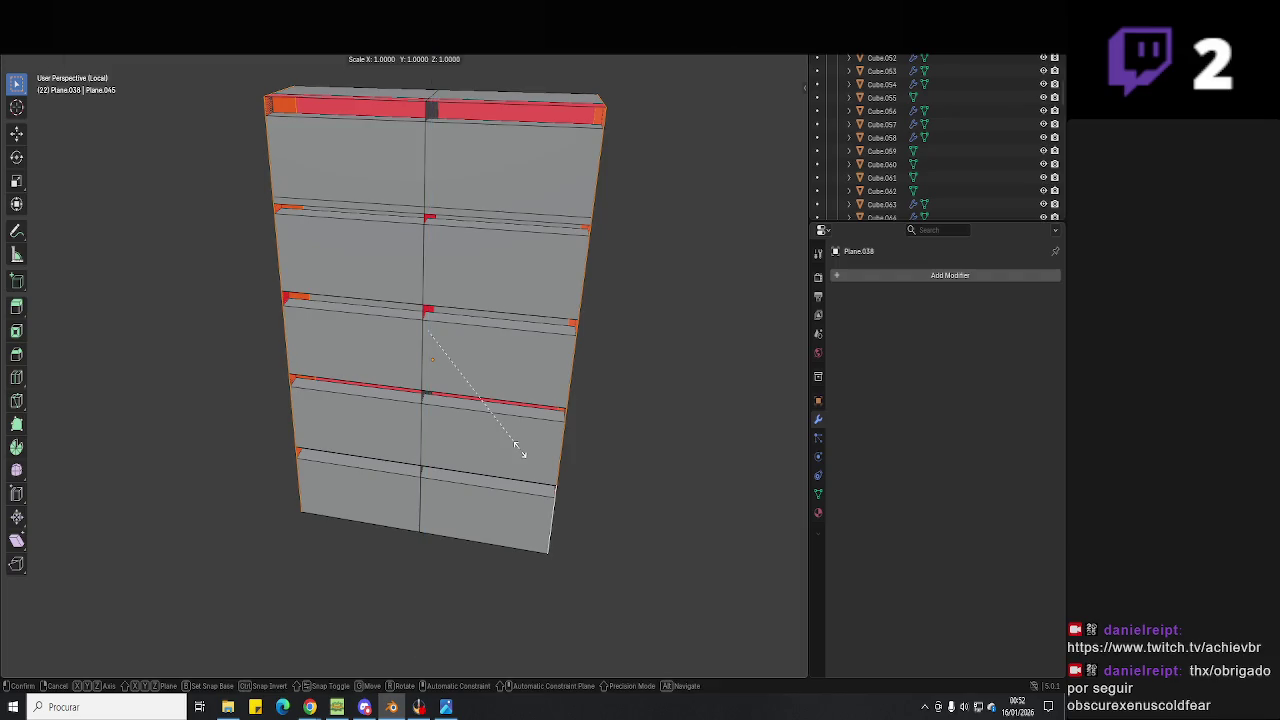
key("x")
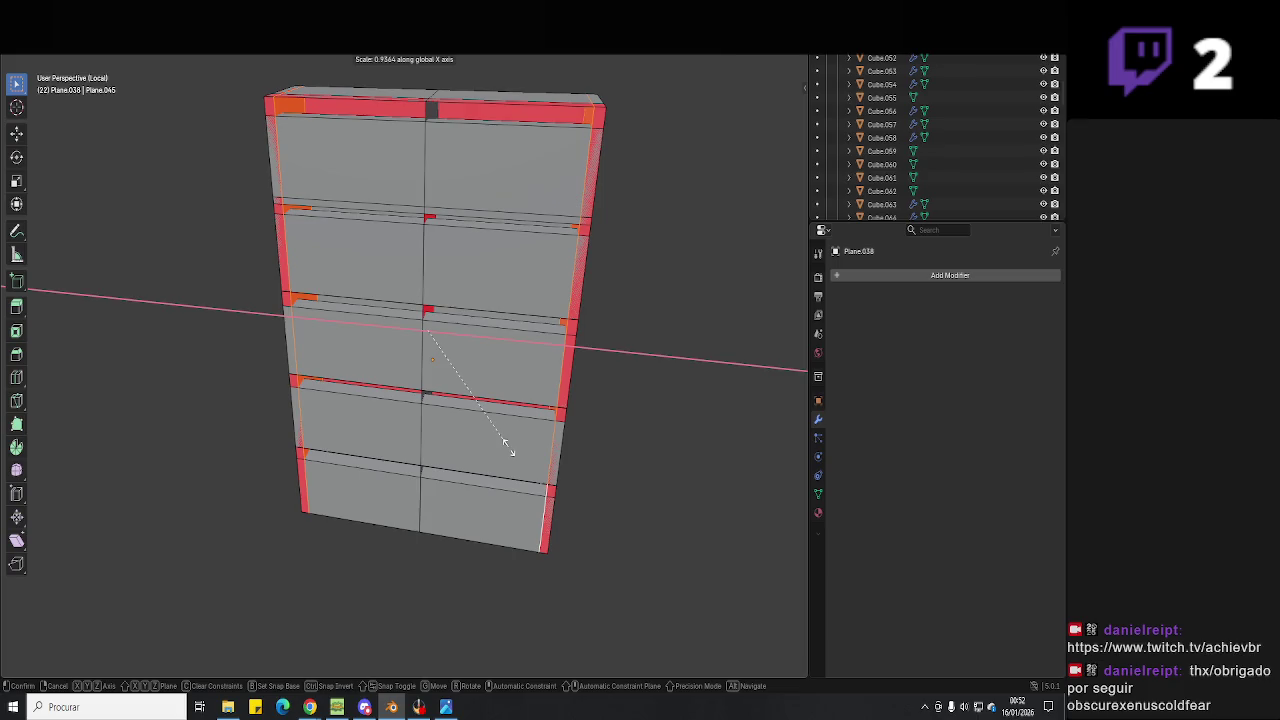
left_click(508, 447)
mouse_move(491, 417)
middle_mouse_down()
mouse_move(540, 403)
mouse_move(453, 485)
middle_mouse_up()
middle_click_drag(369, 530, 357, 284)
Inspect the left side face and lower shelves, bringing the bottom end face into view.
left_click(350, 76, "shift")
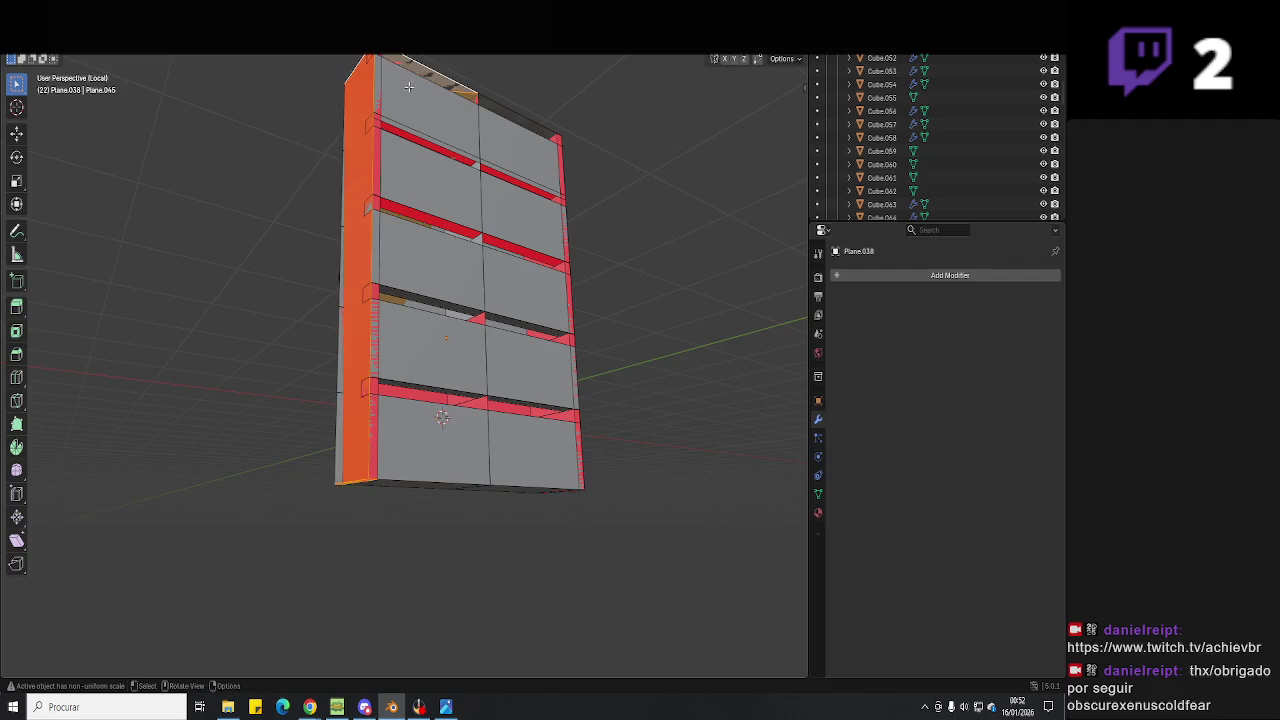
middle_click_drag(464, 119, 609, 123)
scroll(609, 123, "up", 5)
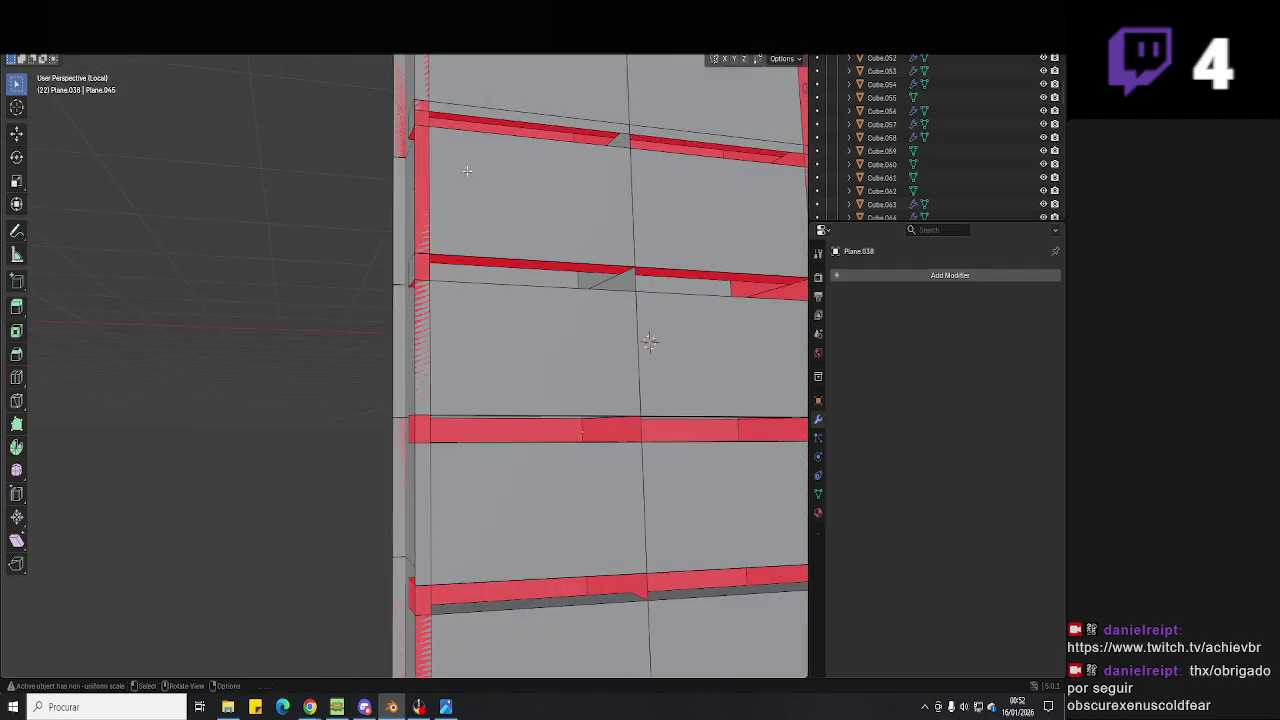
middle_click_drag(651, 343, 651, 368, "shift")
scroll(422, 260, "down", 5)
mouse_move(422, 260)
middle_mouse_down("shift")
mouse_move(421, 485)
mouse_move(546, 424)
middle_mouse_up("shift")
left_click(404, 516)
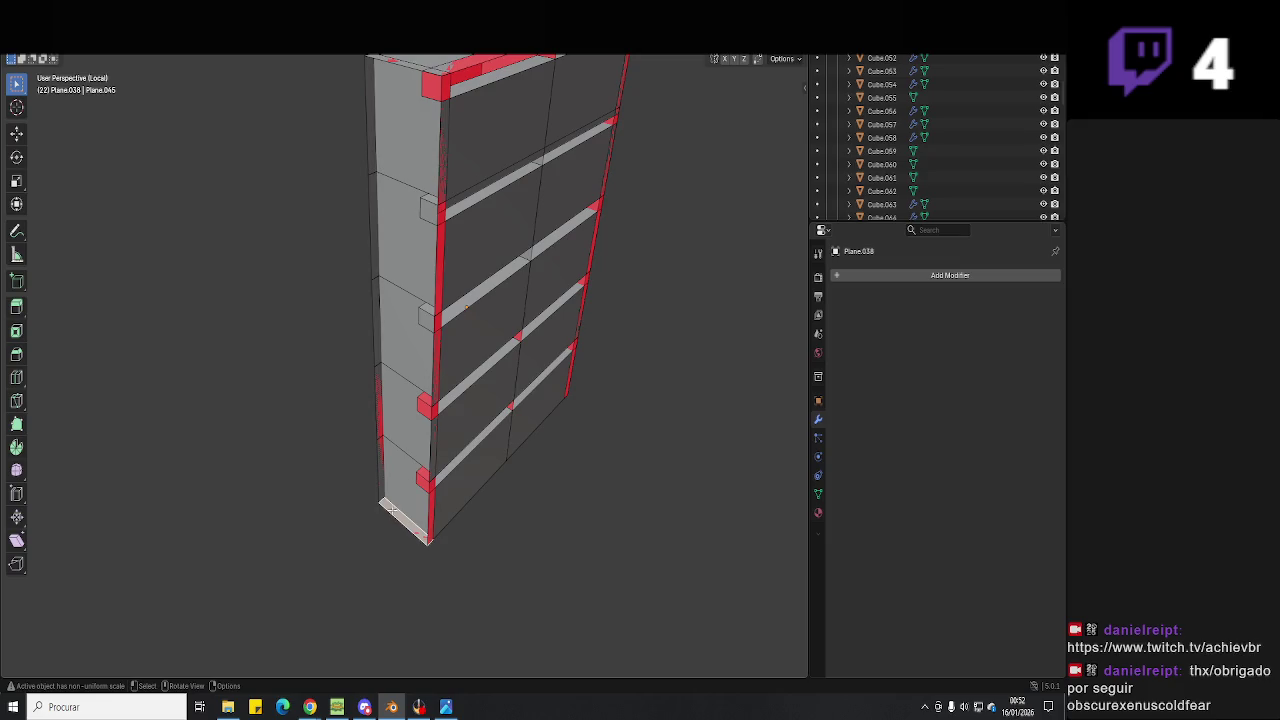
middle_click_drag(392, 512, 387, 475)
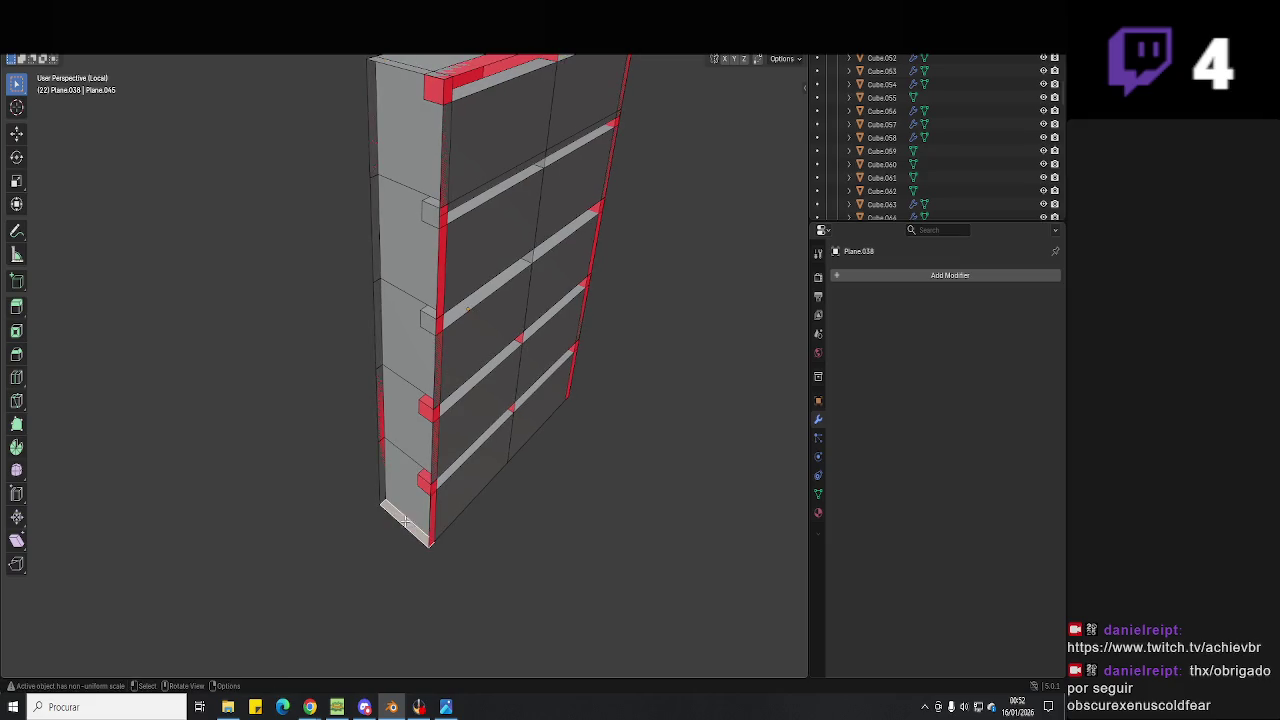
Extrude the bottom end face and check the shelf's bottom-right corner.
key("e")
key("Escape")
scroll(518, 222, "up", 5)
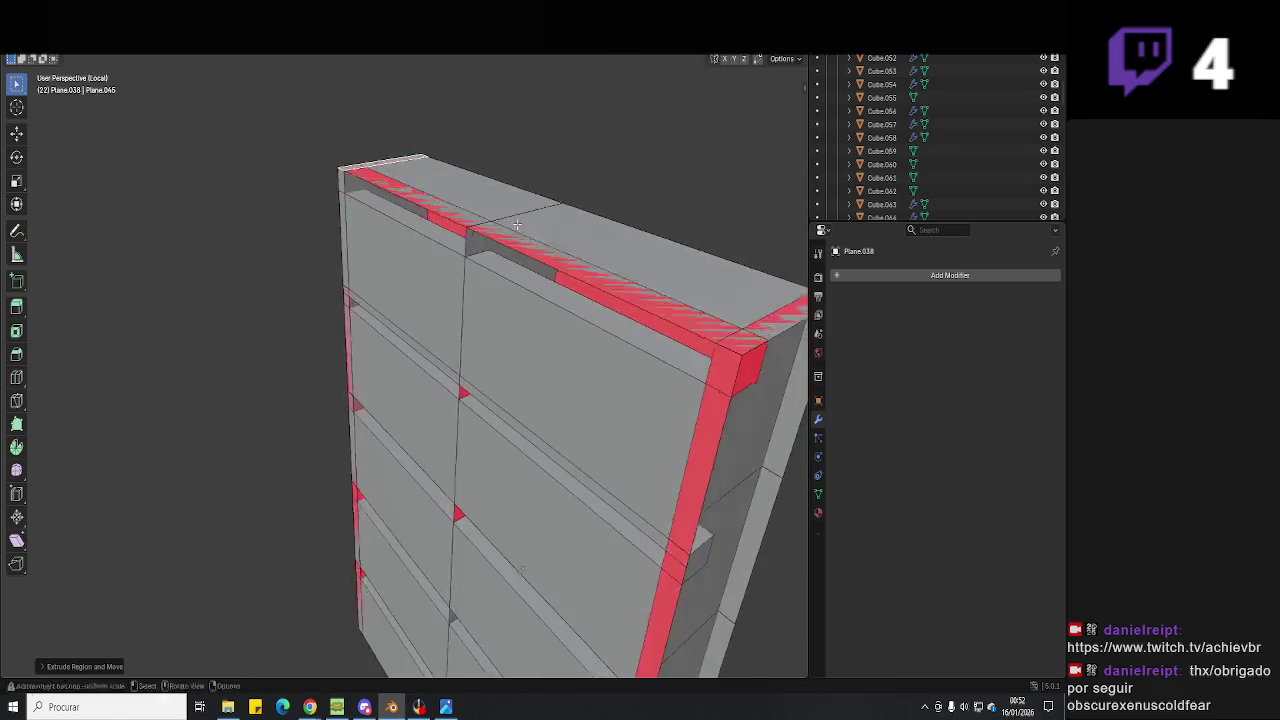
scroll(518, 222, "down", 4)
middle_click_drag(534, 251, 574, 309)
scroll(506, 481, "up", 4)
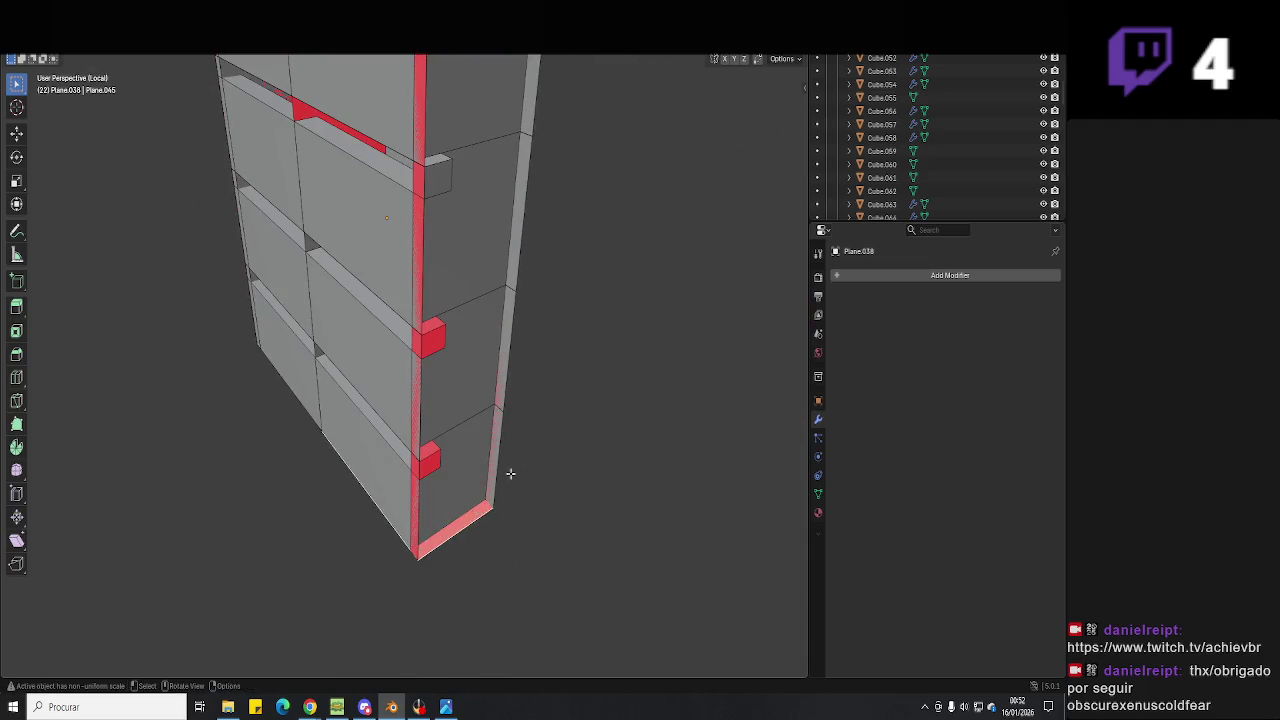
middle_click_drag(503, 483, 527, 516)
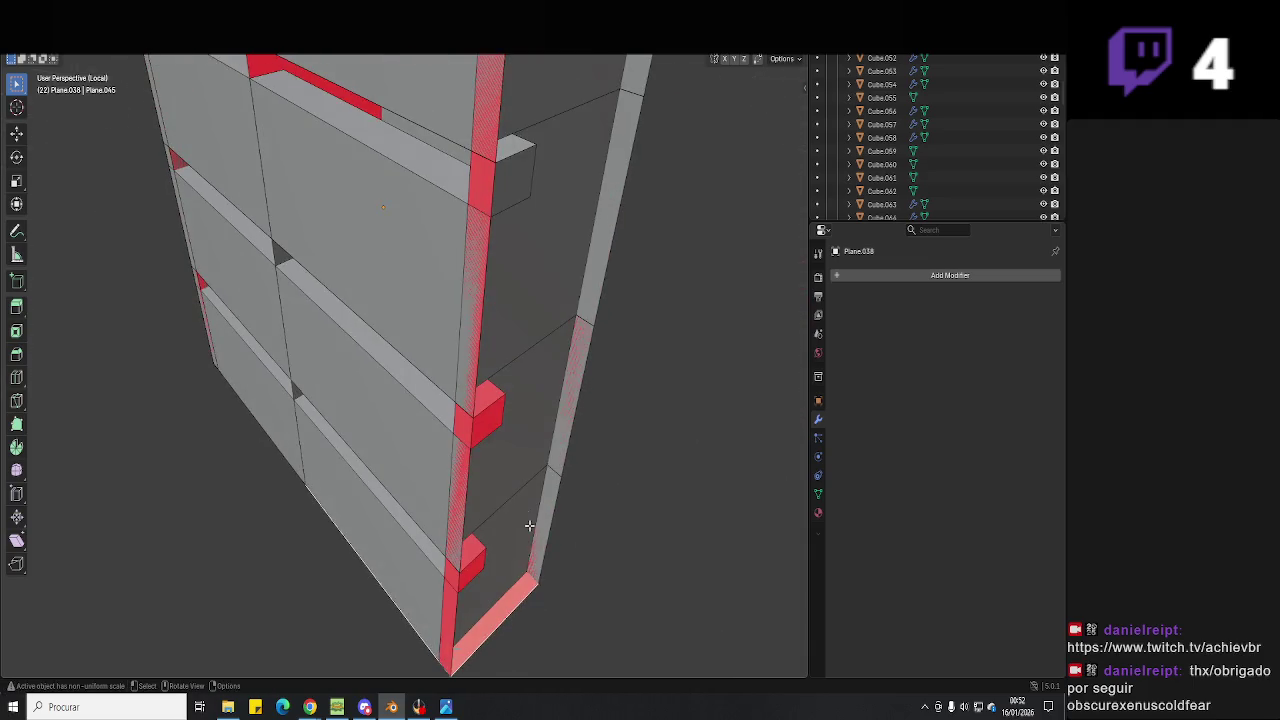
scroll(558, 478, "down", 2)
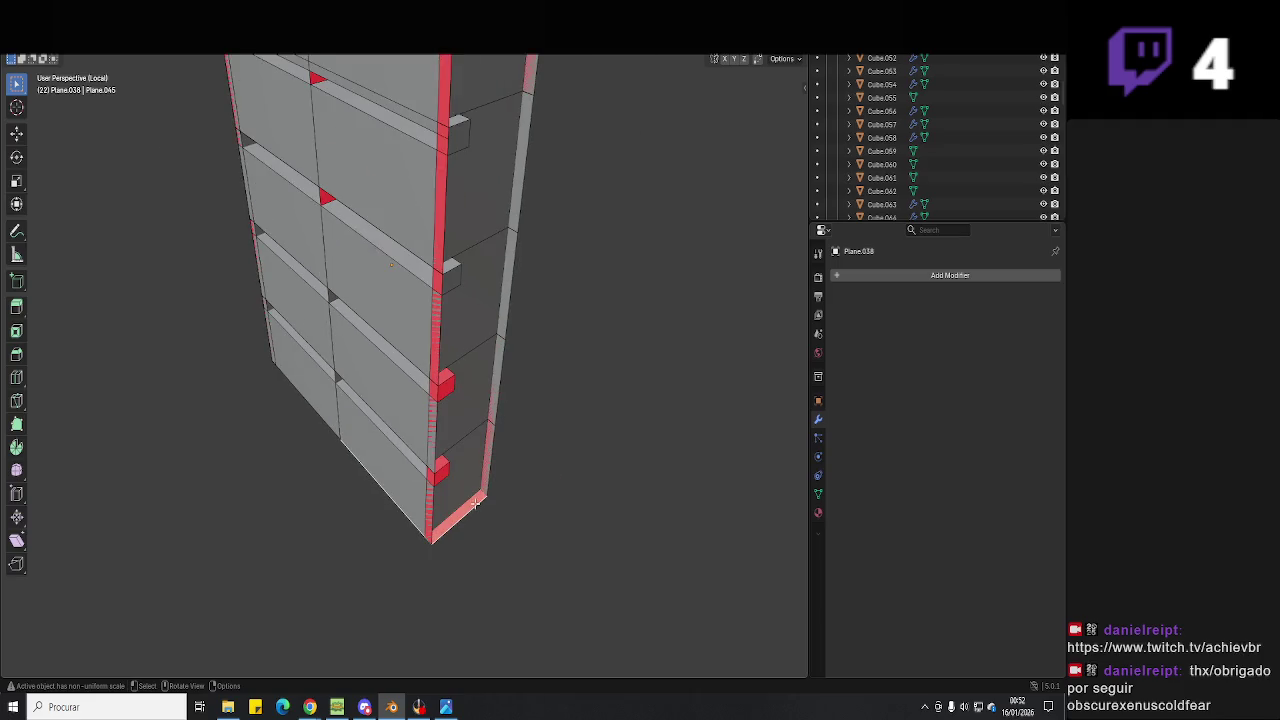
Toggle wireframe and solid shading while moving in on the shelf front.
left_click(391, 518)
middle_click_drag(506, 366, 583, 230)
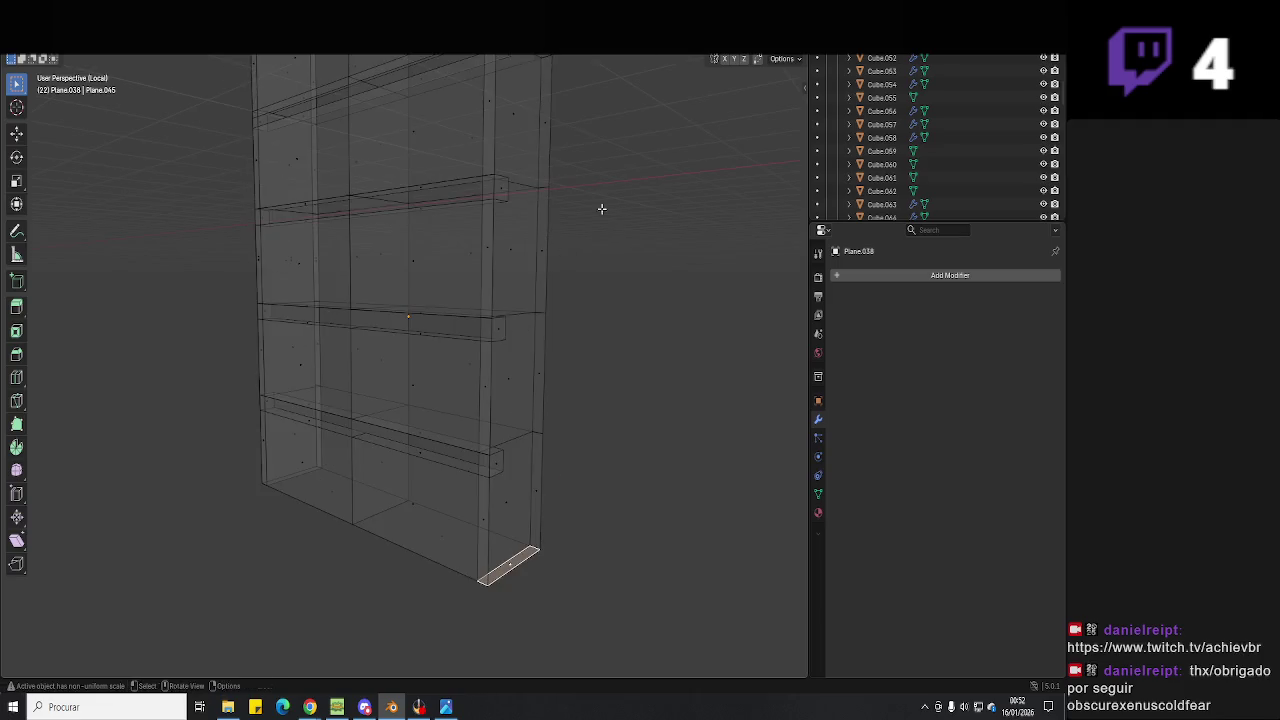
key("shift+z")
middle_click_drag(493, 352, 540, 260)
key("e")
scroll(493, 352, "up", 3)
Delete the left and right front faces at the bottom end.
left_click(555, 210)
left_click(438, 245)
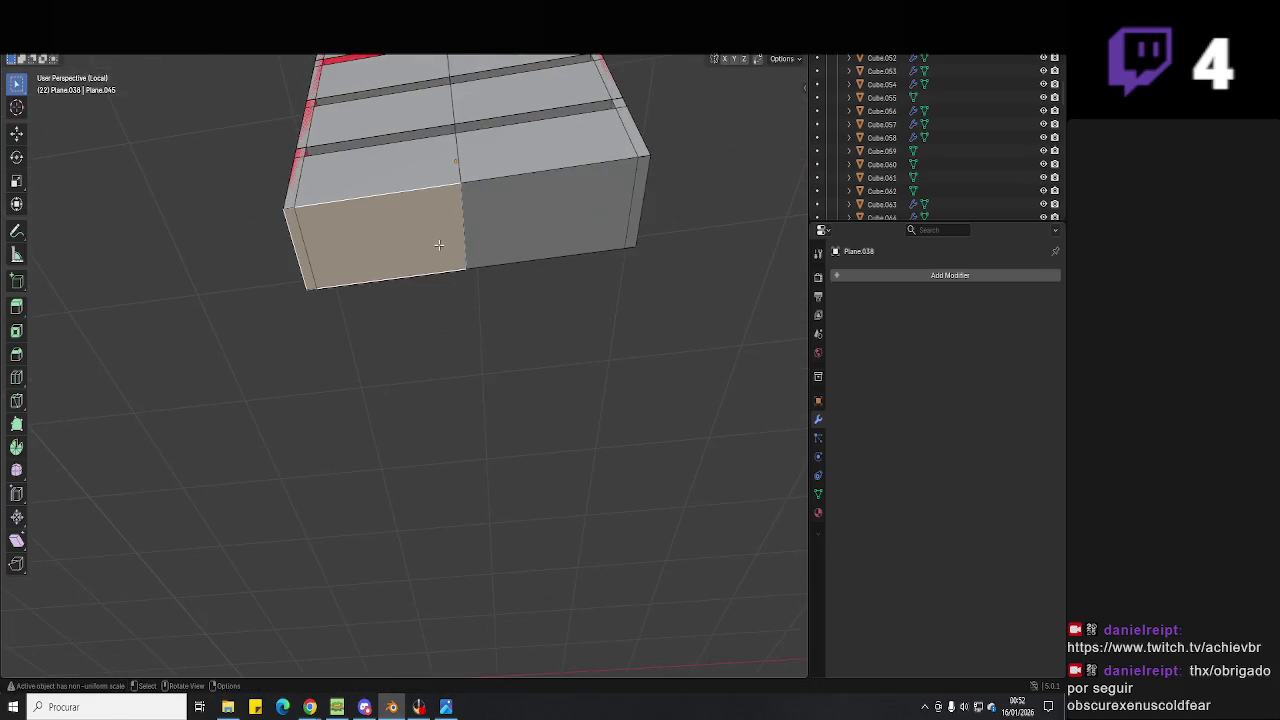
key("x")
left_click(445, 244)
left_click(511, 231)
key("x")
left_click(511, 231)
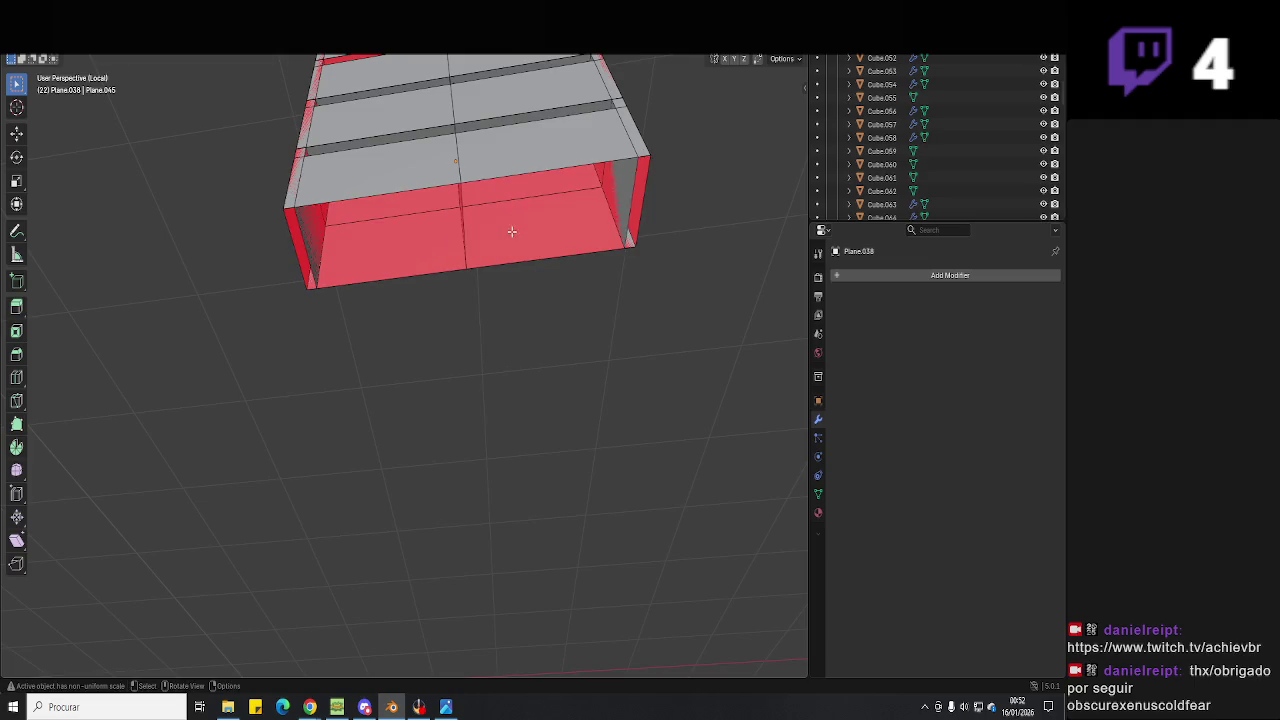
Orbit to the open end and delete the grey end faces.
middle_click_drag(363, 281, 179, 135)
middle_click_drag(238, 313, 238, 313)
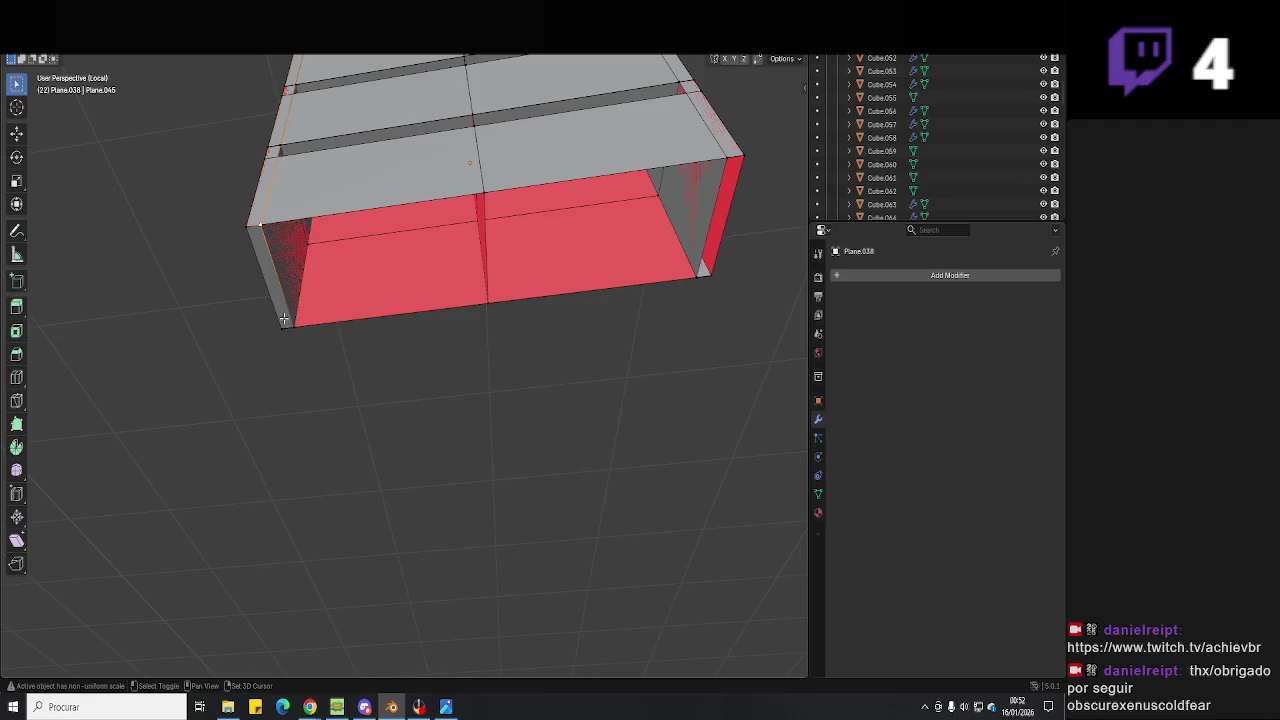
middle_click_drag(381, 319, 382, 349)
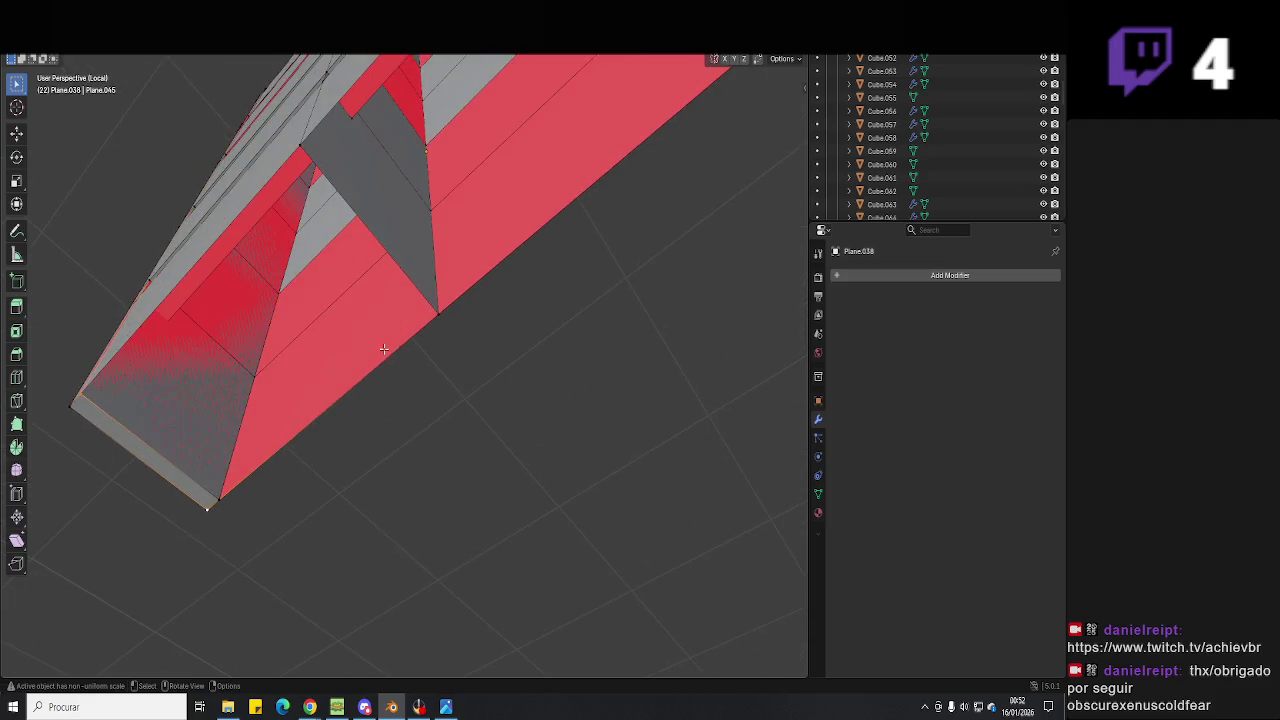
middle_click_drag(204, 304, 210, 349)
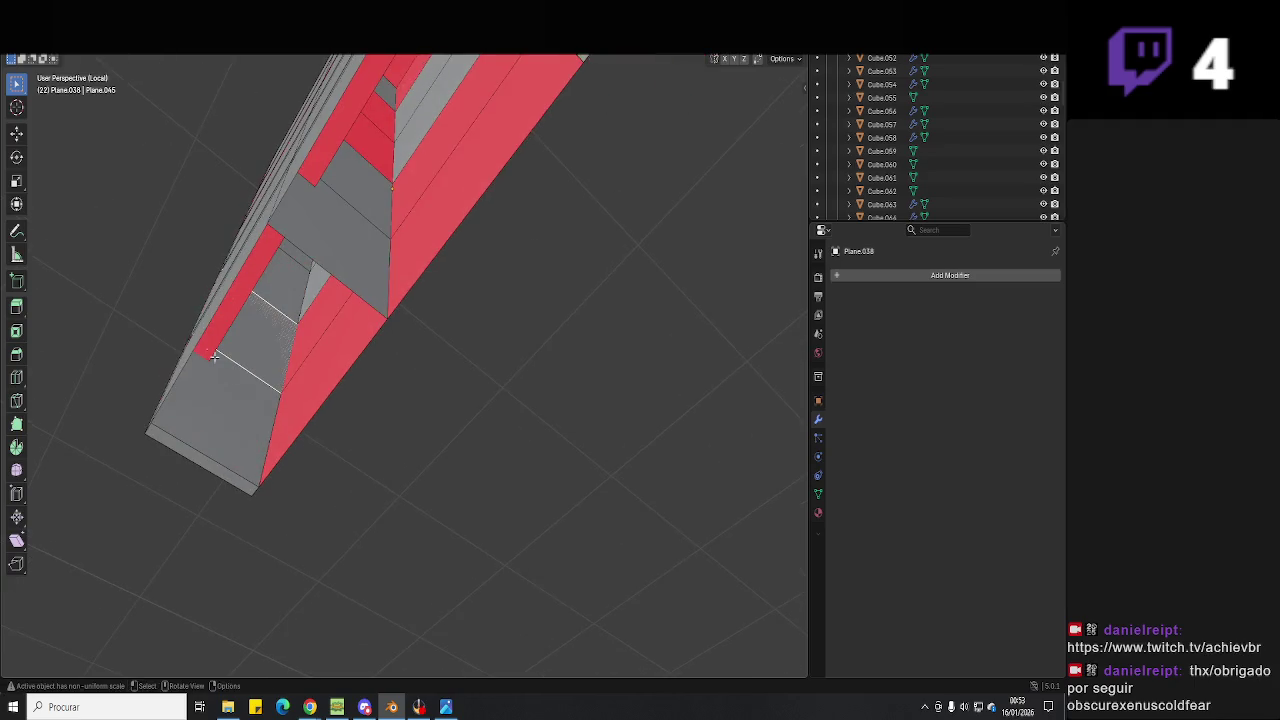
left_click(242, 383)
key("x")
left_click(247, 395)
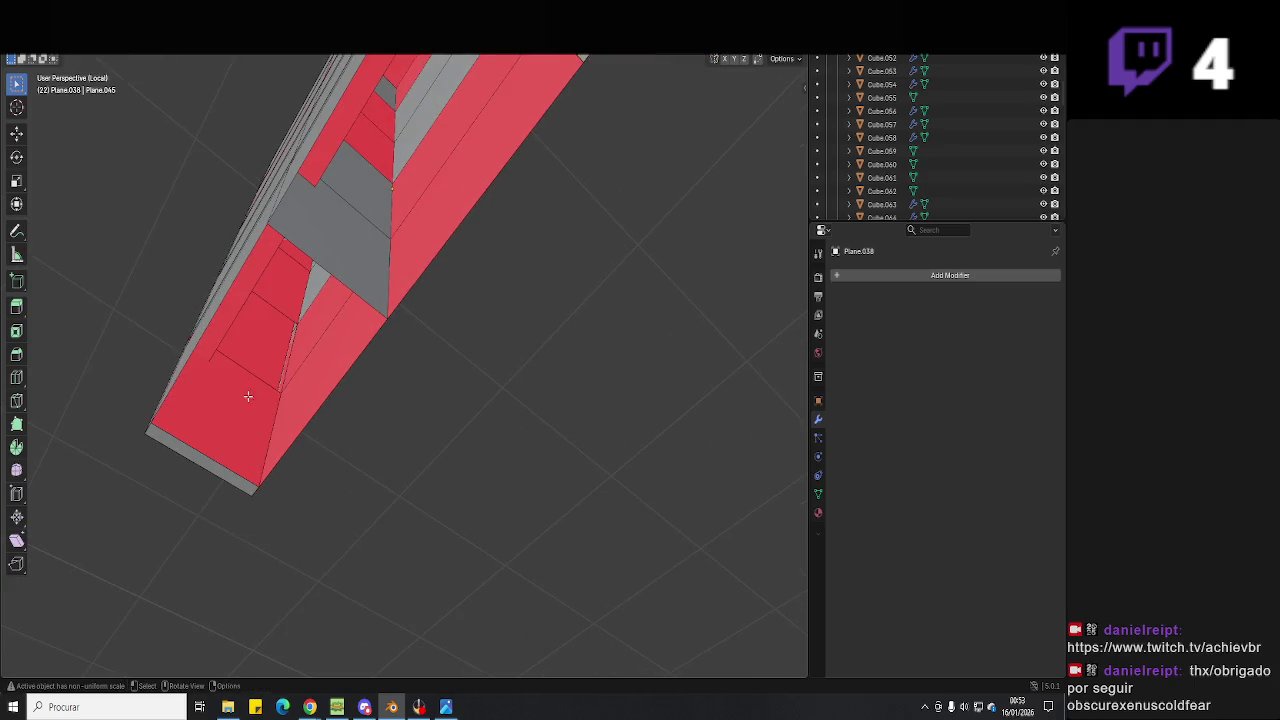
In X-ray, select the remaining faces at the bottom end.
left_click(250, 391)
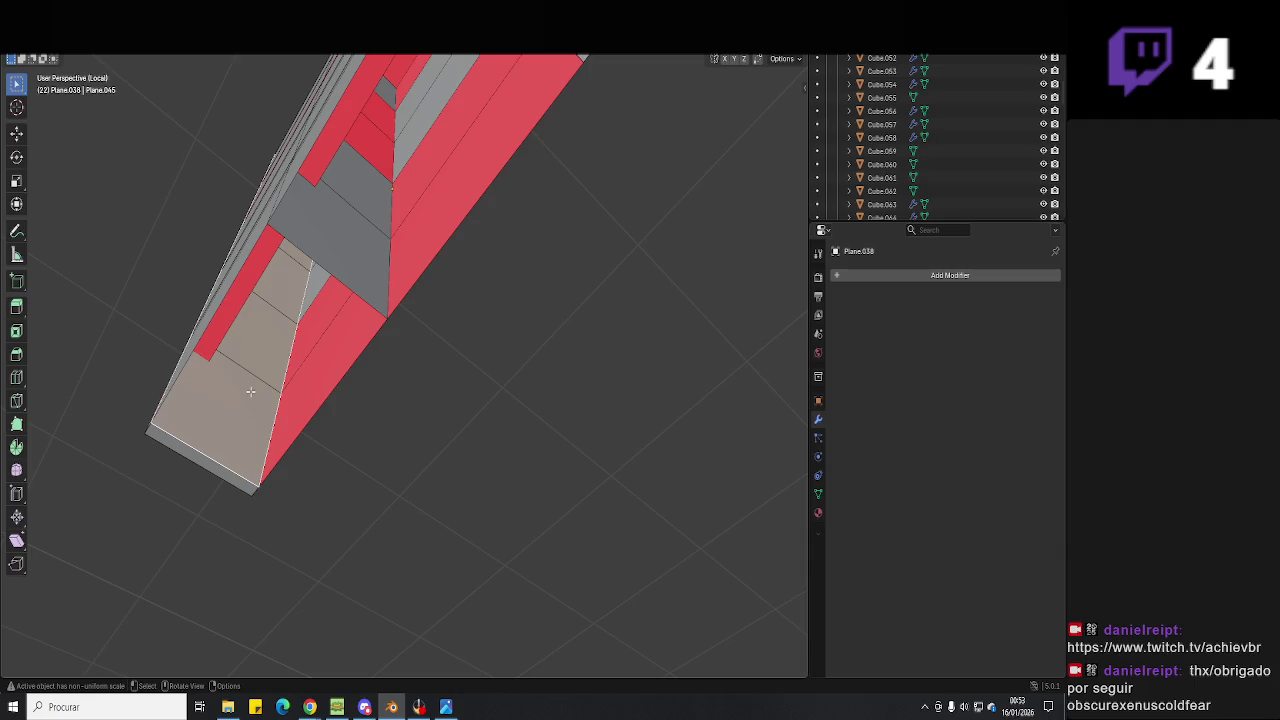
middle_click_drag(250, 391, 262, 372)
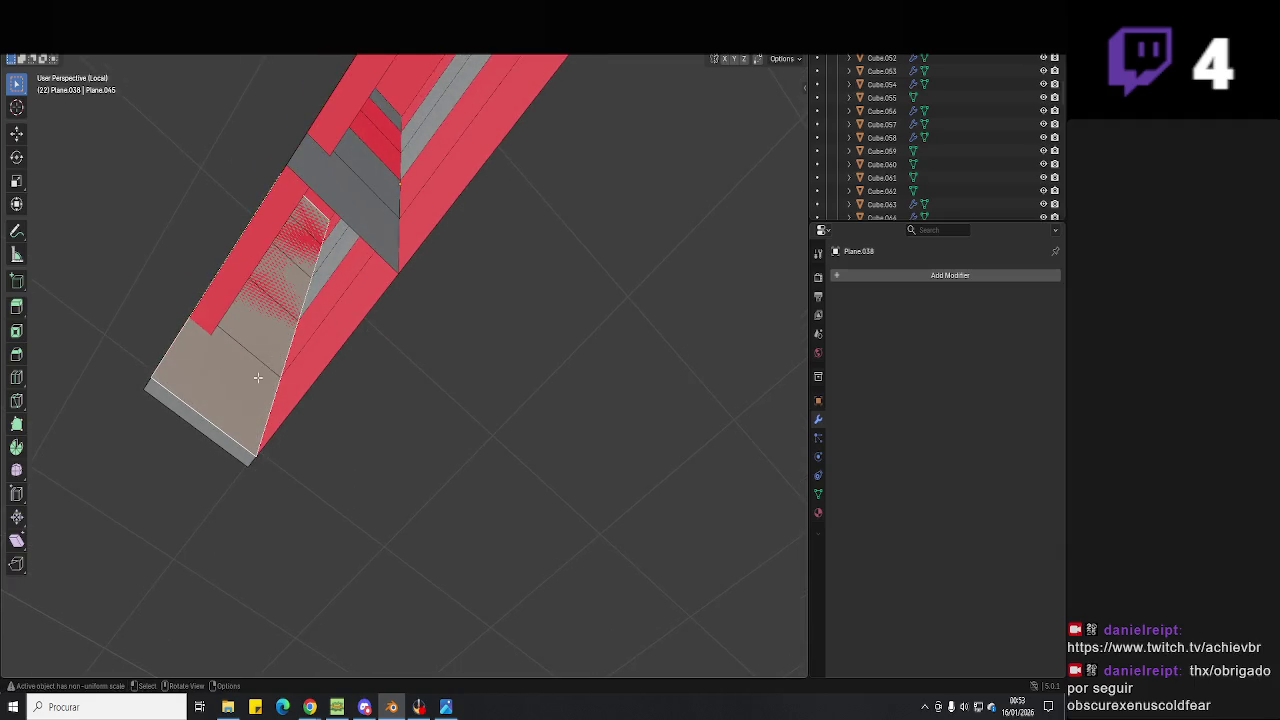
key("alt+z")
left_click(243, 371)
left_click(274, 275, "shift")
left_click(286, 258, "shift")
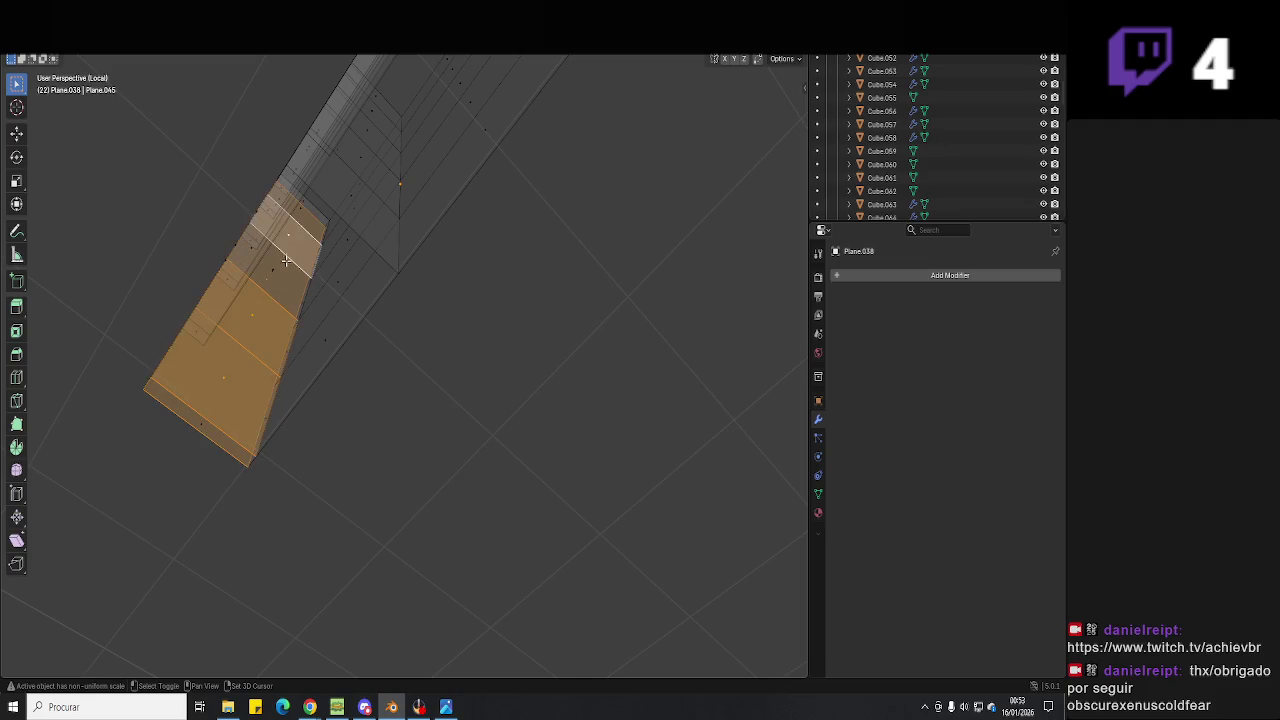
Delete the selected strip faces and fill the gap with one new face.
left_click(285, 276, "shift")
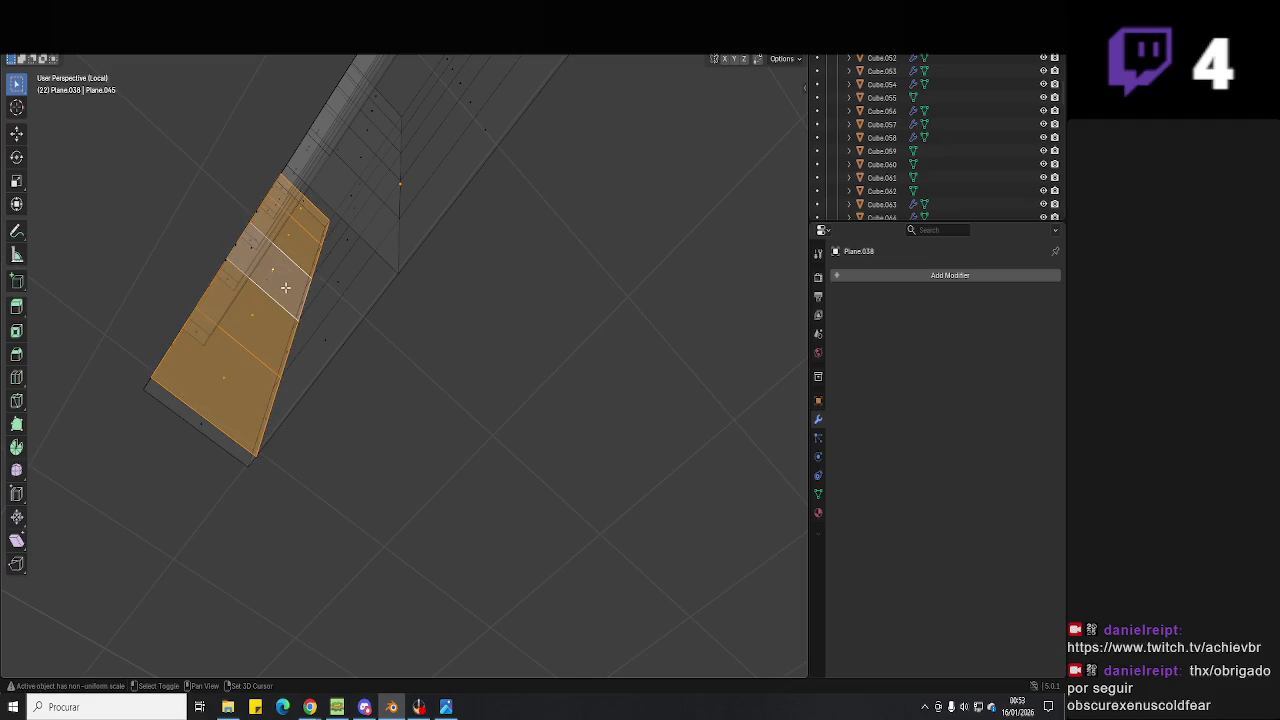
key("x")
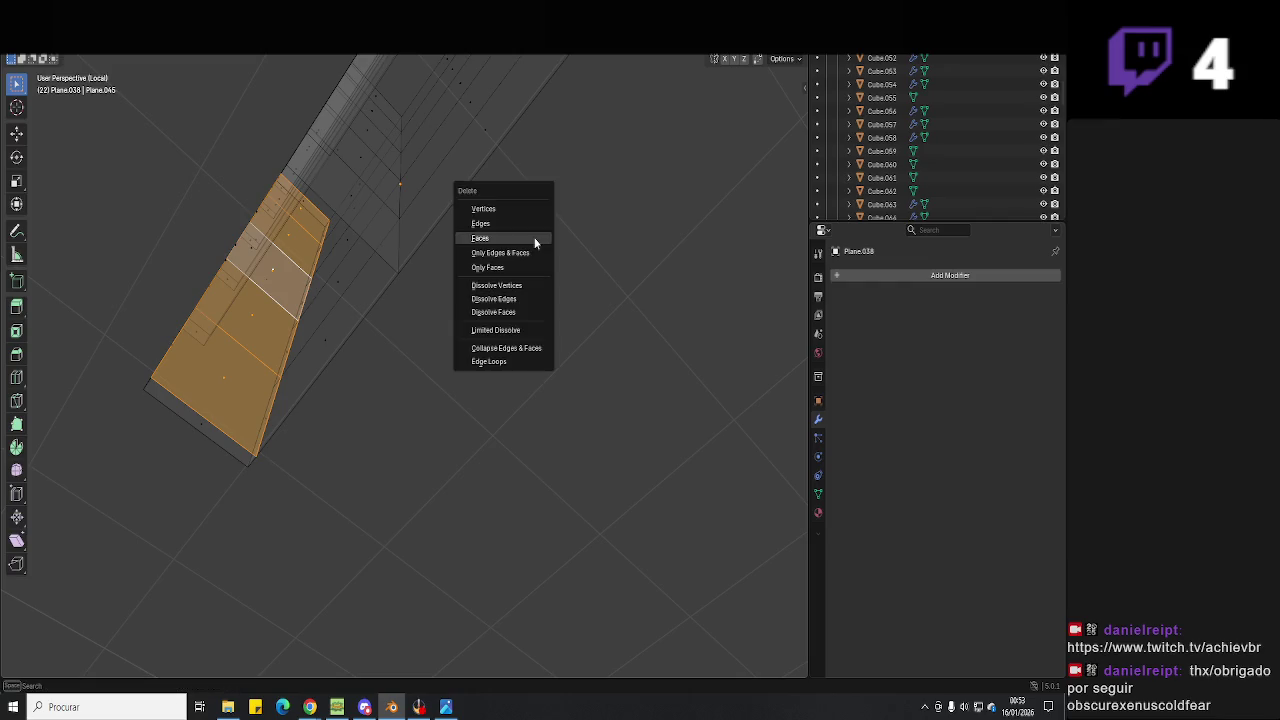
left_click(534, 237)
key("f")
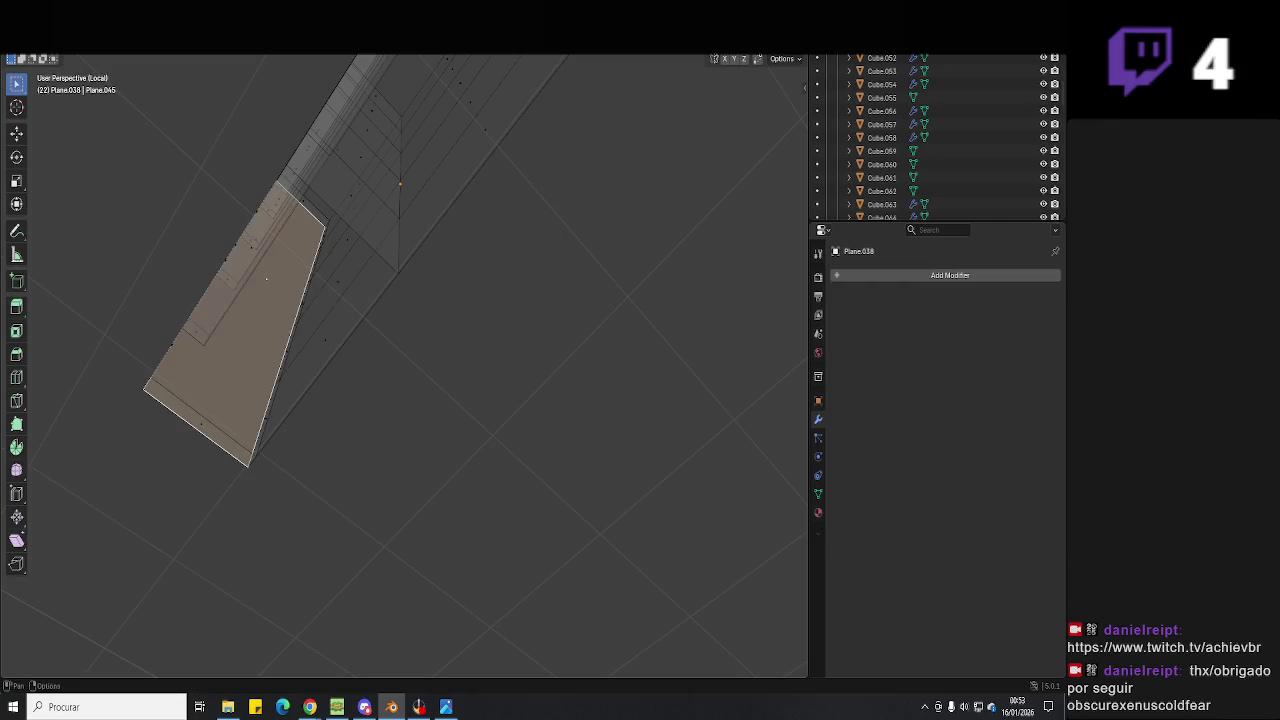
Delete the leftover end face of the frame.
middle_click_drag(266, 278, 523, 267)
middle_click_drag(534, 273, 424, 273)
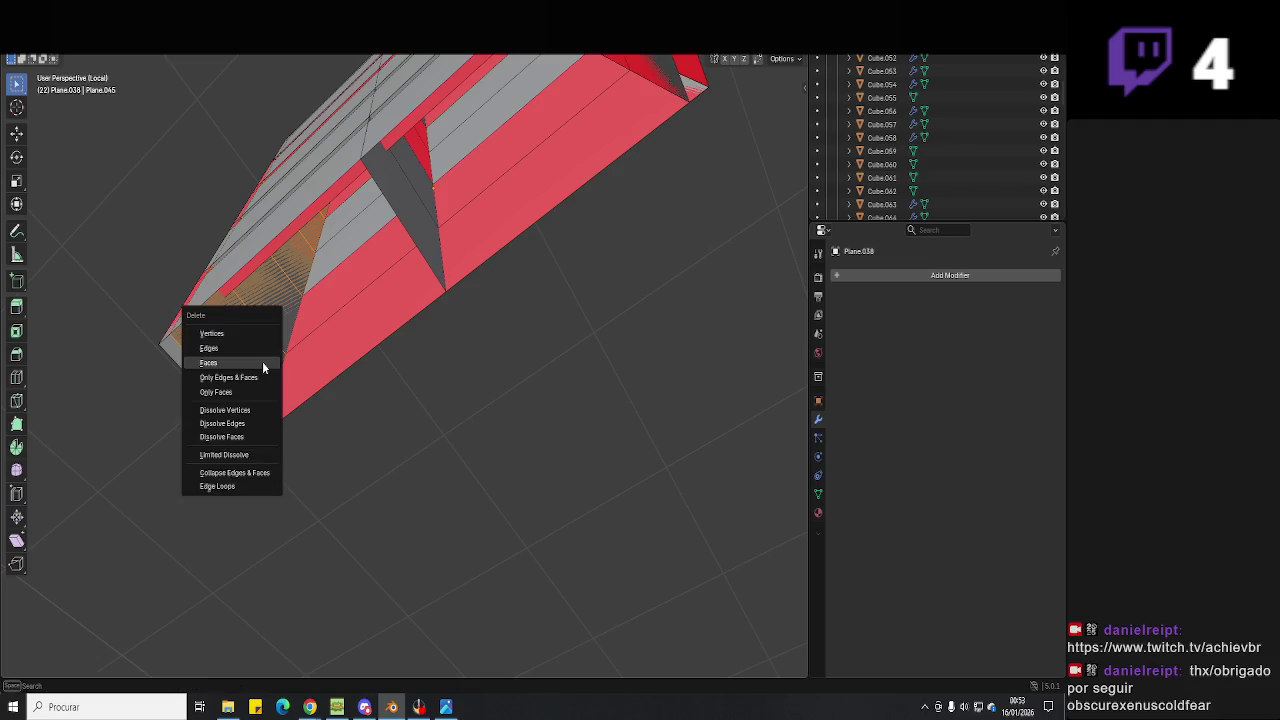
left_click(262, 363)
mouse_move(337, 329)
middle_mouse_down()
mouse_move(300, 275)
mouse_move(352, 308)
mouse_move(334, 317)
mouse_move(346, 346)
mouse_move(475, 317)
middle_mouse_up()
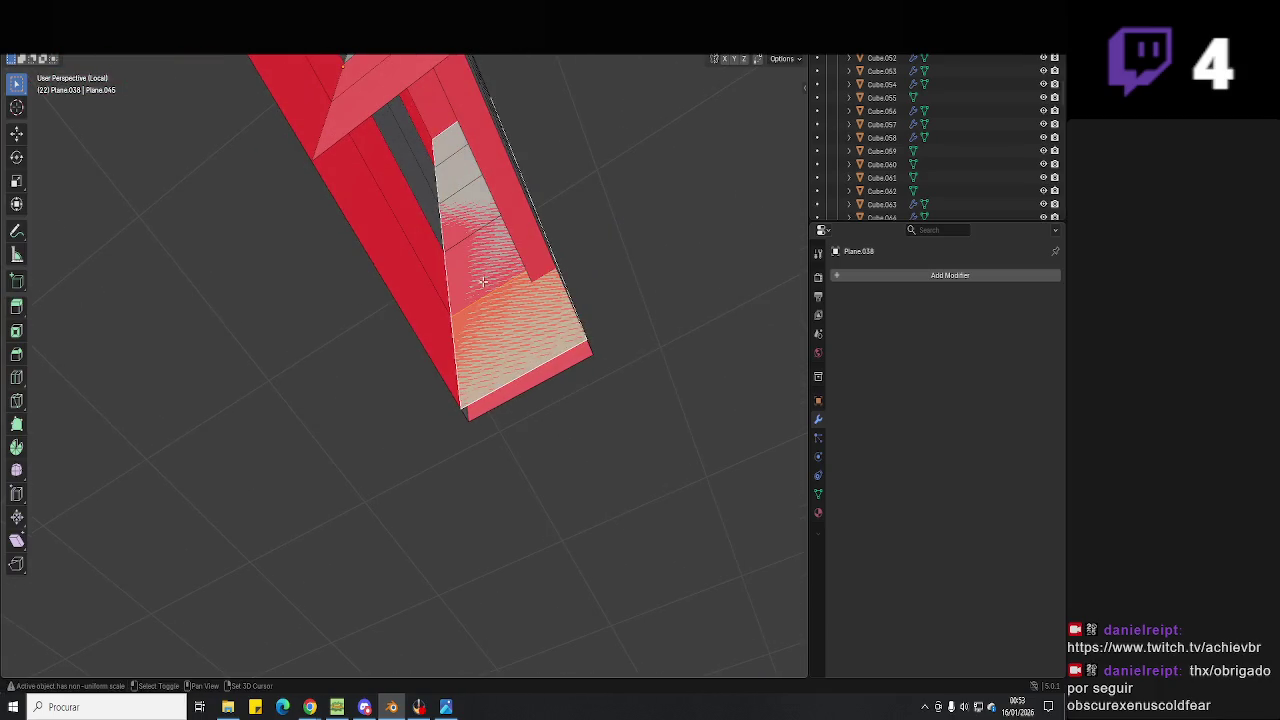
In X-ray, select the overlapping strip with Ctrl+L, delete it, then turn X-ray off.
key("alt+z")
left_click(479, 234)
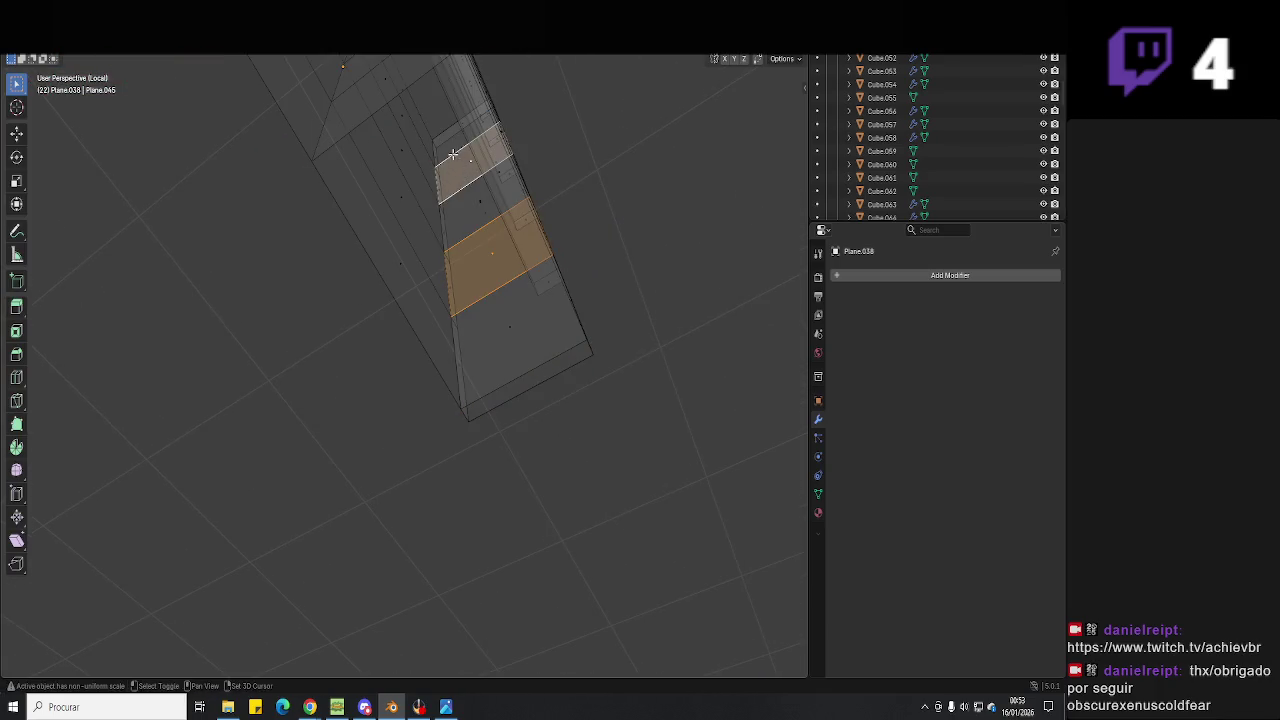
key("ctrl+l")
left_click(468, 203, "shift")
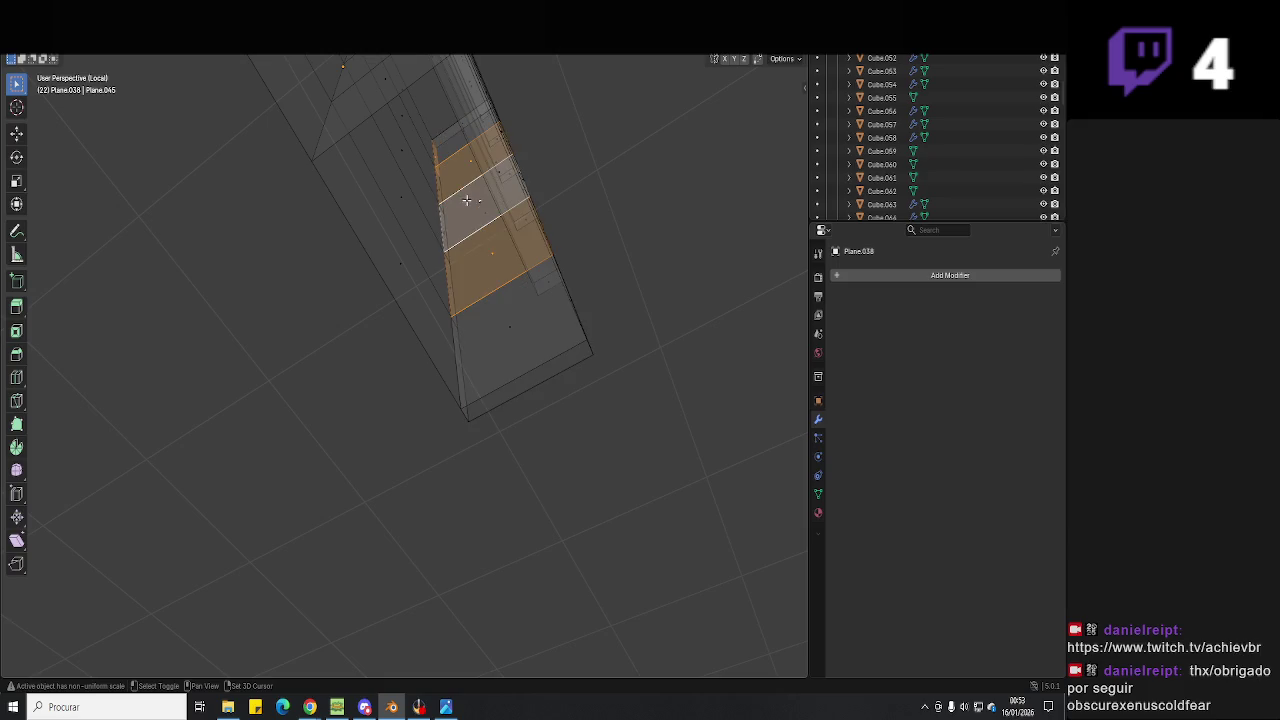
left_click(451, 147)
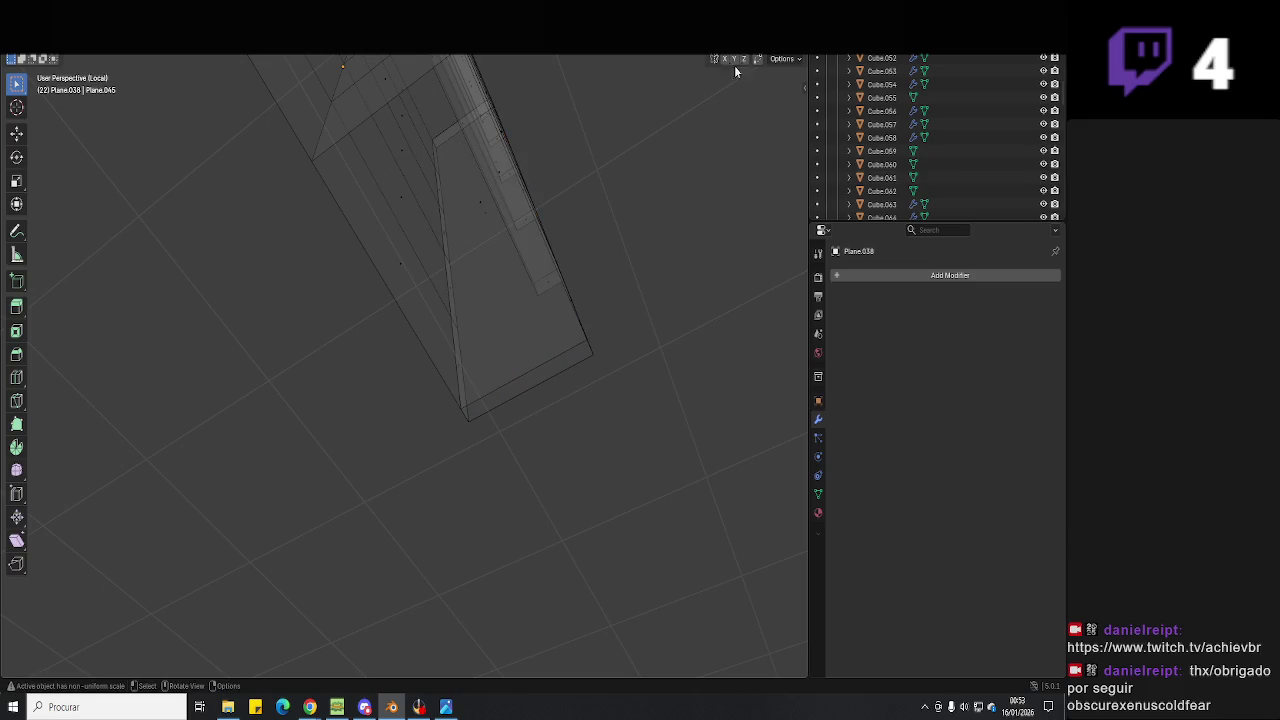
key("alt+z")
middle_click_drag(498, 292, 394, 280)
Delete five more stray faces from the frame.
left_click(408, 251)
left_click(394, 280, "shift")
left_click(394, 280, "shift")
left_click(414, 220, "shift")
left_click(426, 286, "shift")
key("x")
left_click(426, 285)
mouse_move(426, 285)
middle_mouse_down()
mouse_move(502, 322)
mouse_move(471, 396)
mouse_move(489, 414)
mouse_move(477, 309)
mouse_move(413, 140)
mouse_move(439, 240)
middle_mouse_up()
Flip the normals of the inside-out red face.
key("Tab")
left_click(424, 163)
middle_click_drag(463, 178, 478, 196)
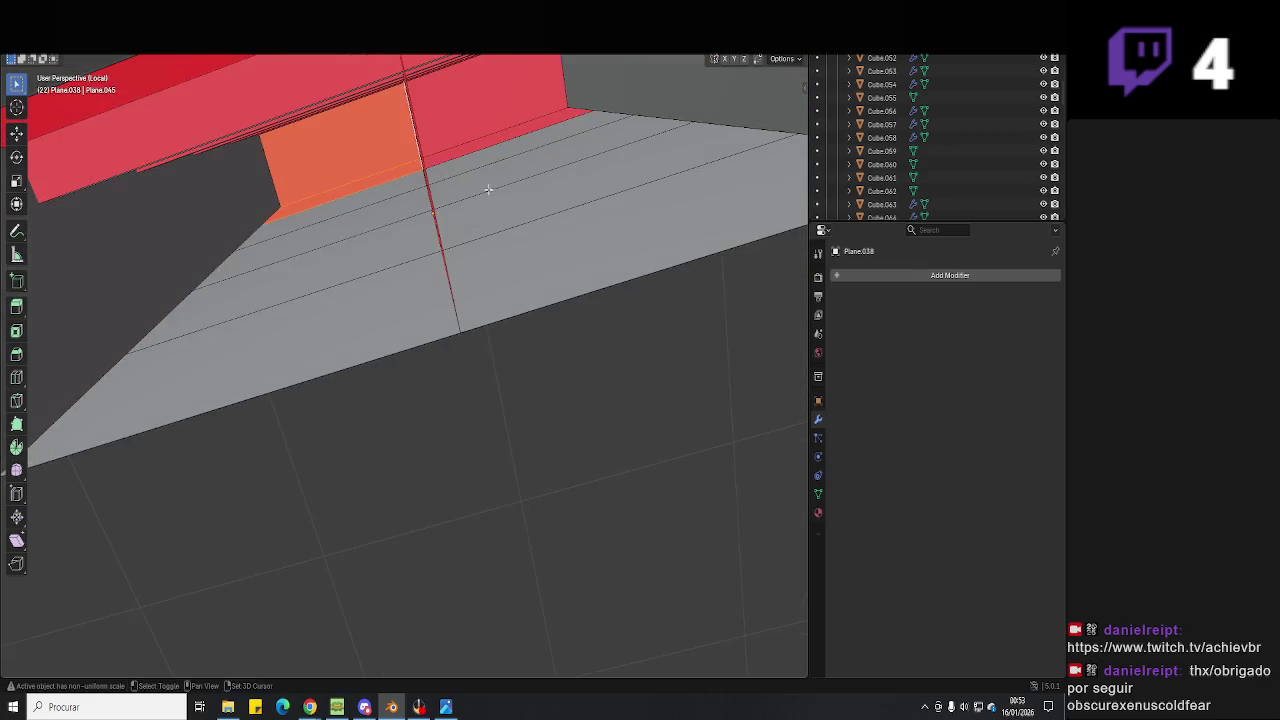
key("alt+n")
left_click(503, 115)
mouse_move(503, 115)
middle_mouse_down()
mouse_move(528, 395)
mouse_move(491, 436)
mouse_move(498, 669)
middle_mouse_up()
scroll(528, 395, "down", 3)
key("Tab")
Exit local view, check the reference photo predio 1.jpg, and orbit onto the cabinet top.
key("KP_Divide")
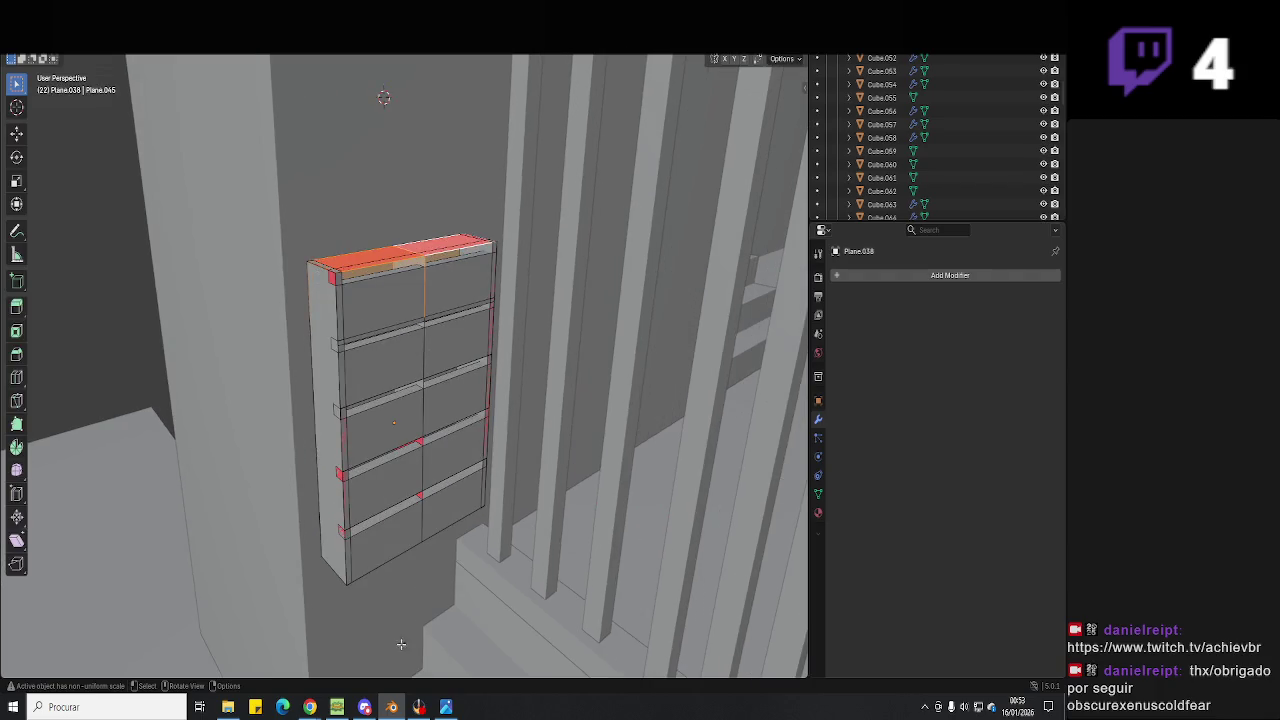
left_click(446, 707)
left_click_drag(392, 574, 454, 640)
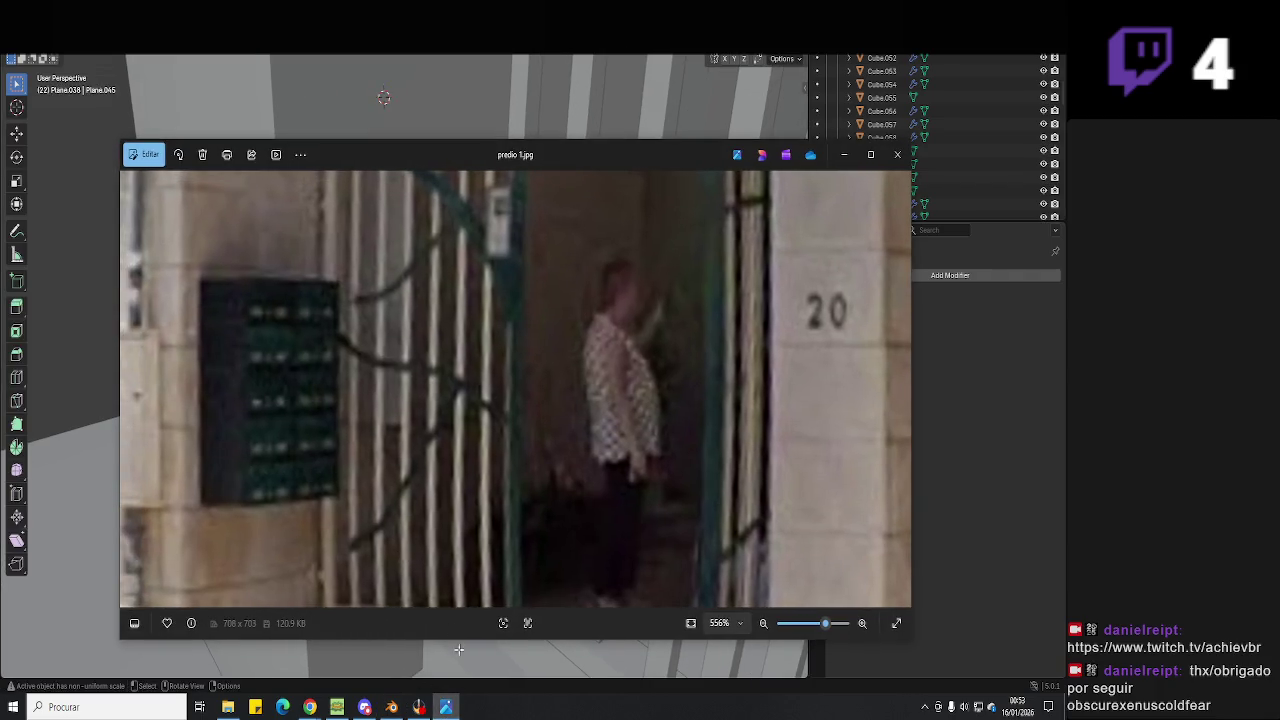
left_click(446, 707)
middle_click_drag(420, 380, 451, 447)
scroll(451, 447, "up", 2)
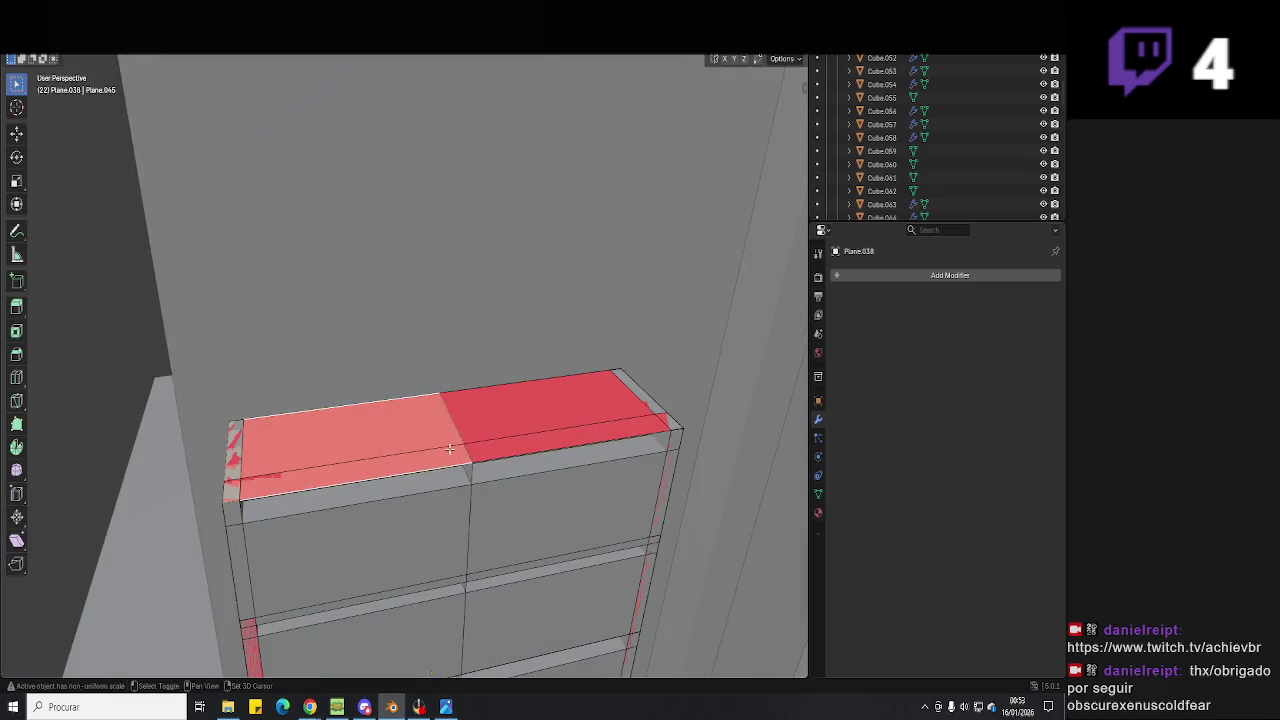
Extrude the top faces into a raised top slab.
key("e")
left_click(499, 412)
middle_click_drag(499, 412, 470, 355)
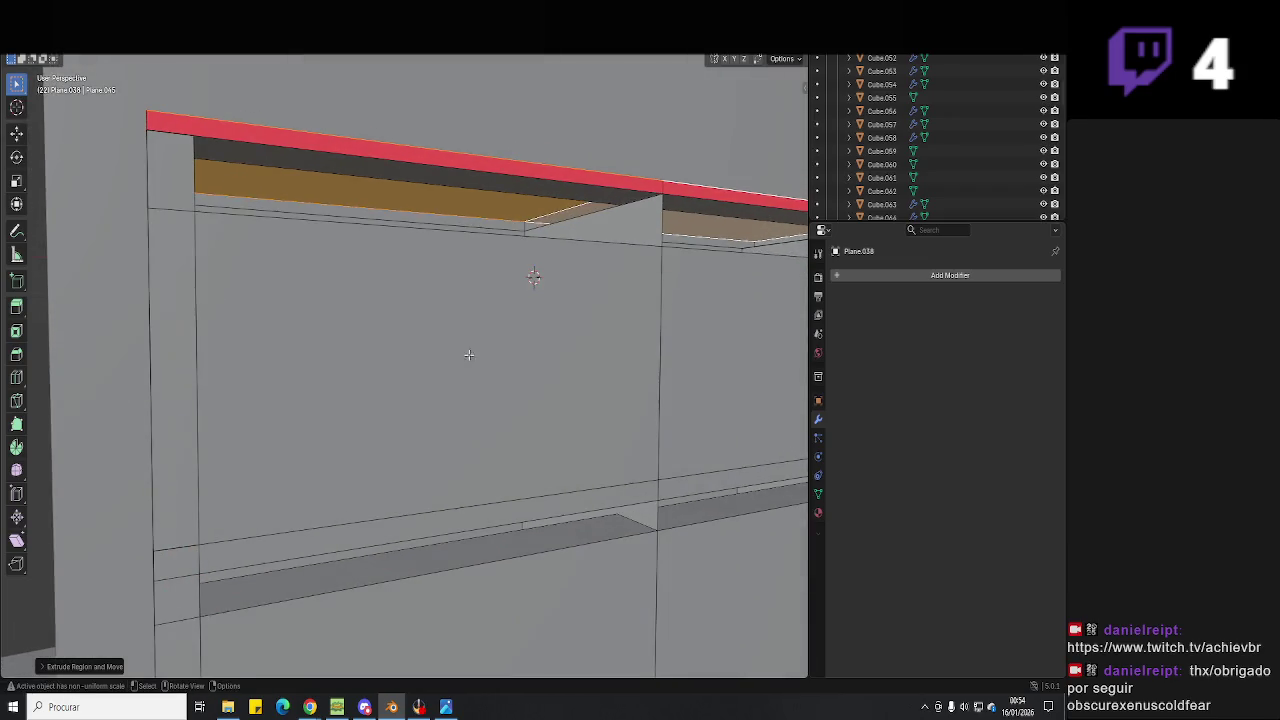
left_click(281, 203)
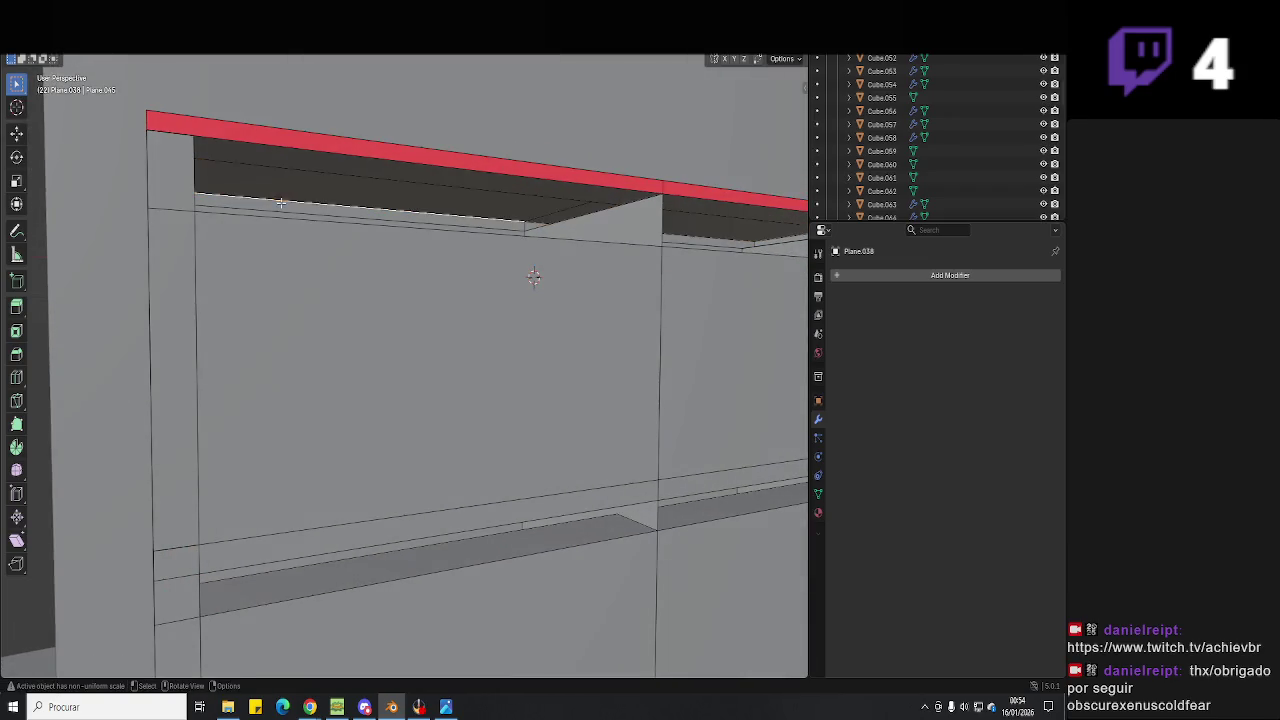
mouse_move(407, 189)
middle_mouse_down()
mouse_move(467, 280)
mouse_move(419, 213)
middle_mouse_up()
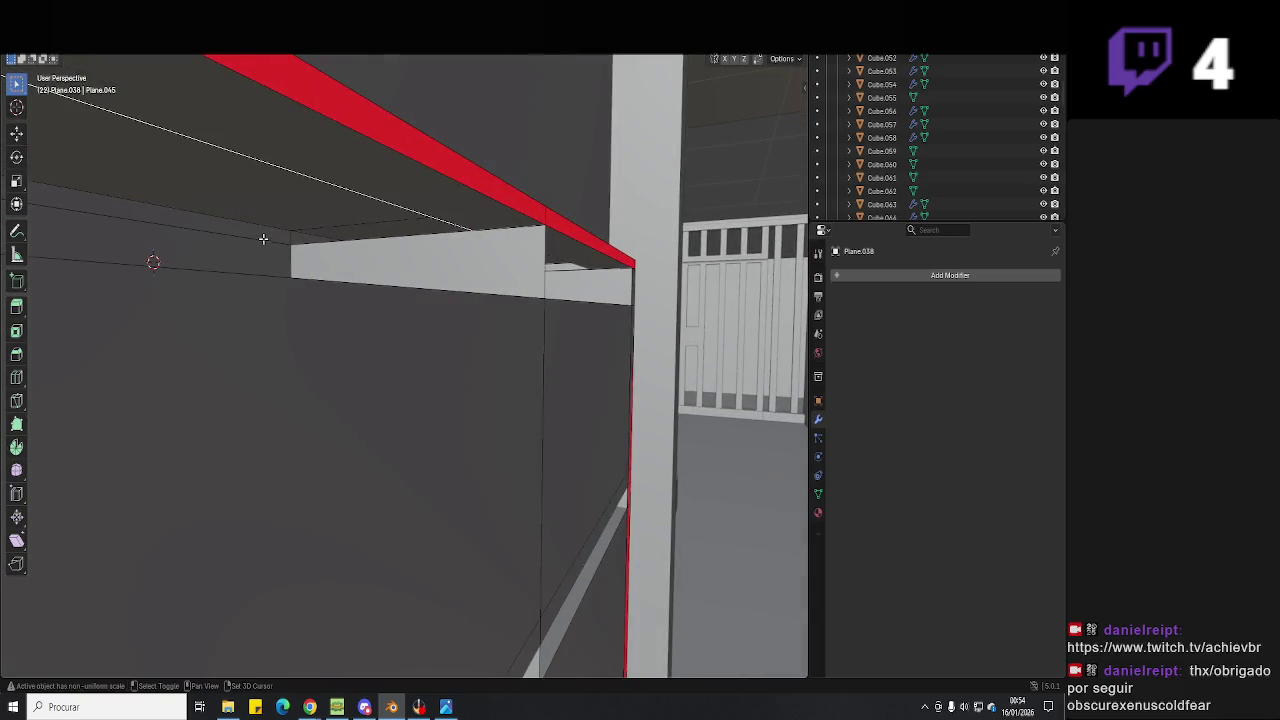
mouse_move(267, 241)
middle_mouse_down()
mouse_move(495, 257)
mouse_move(466, 283)
mouse_move(522, 187)
mouse_move(451, 255)
mouse_move(471, 252)
mouse_move(335, 250)
mouse_move(521, 107)
mouse_move(468, 212)
mouse_move(489, 243)
mouse_move(478, 196)
middle_mouse_up()
Select the face beside the red strip on the cabinet front.
key("Tab")
left_click(522, 187)
key("Tab")
key("Tab")
left_click(395, 265)
middle_click_drag(508, 317, 470, 79)
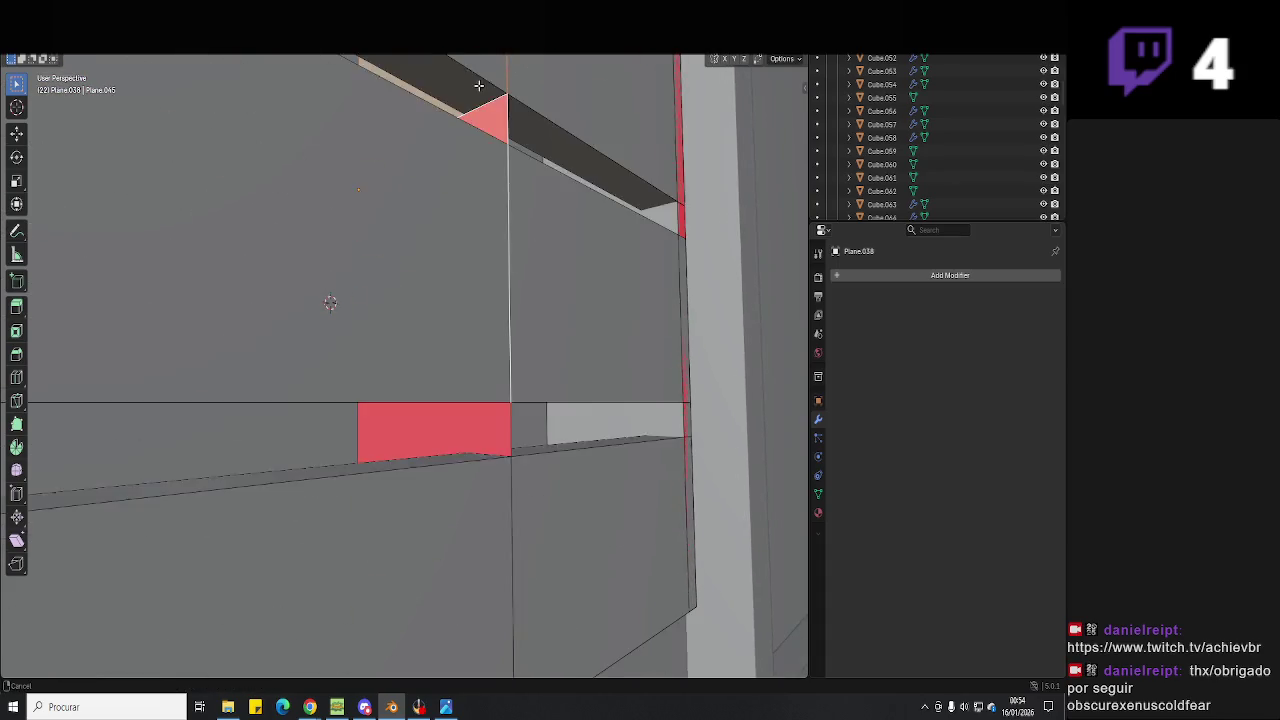
scroll(470, 79, "down", 3)
mouse_move(386, 300)
middle_mouse_down()
mouse_move(577, 243)
mouse_move(491, 308)
mouse_move(491, 345)
mouse_move(519, 291)
middle_mouse_up()
scroll(491, 345, "down", 4)
scroll(500, 316, "up", 4)
Move the selected face along Z to form a divider strip.
key("g")
key("z")
key("z")
left_click(505, 318)
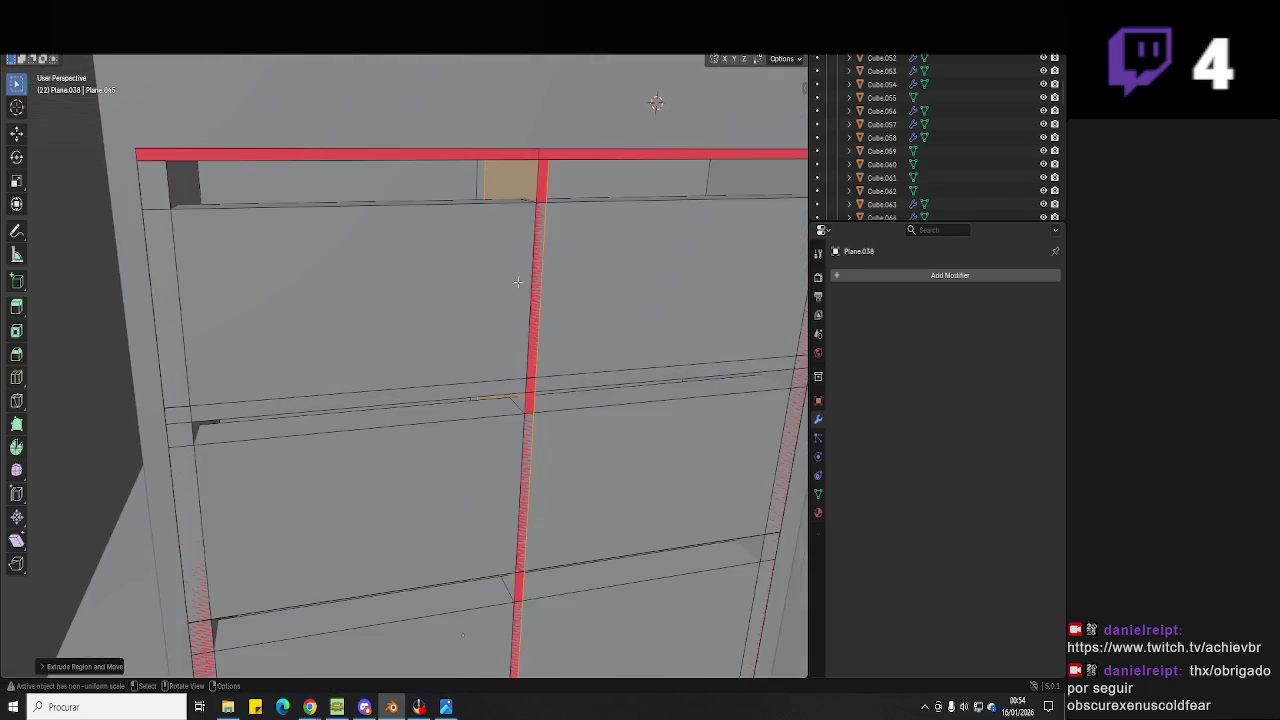
middle_click_drag(493, 238, 465, 271)
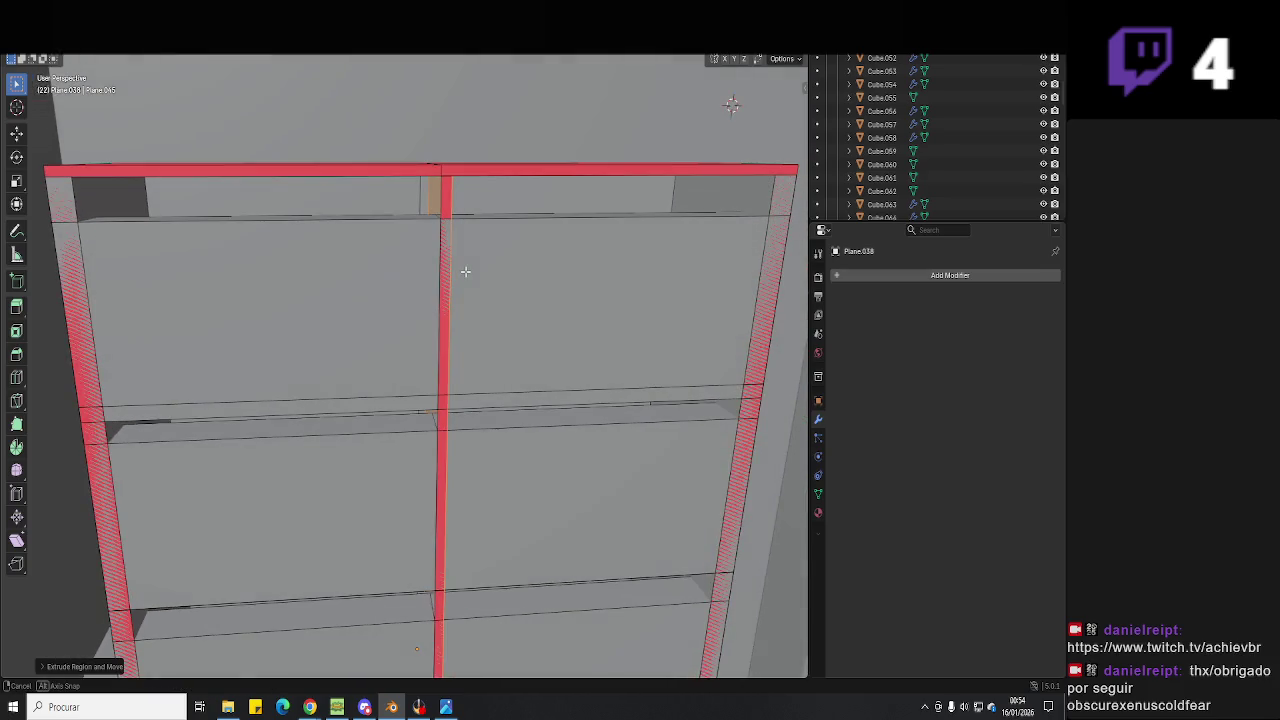
scroll(449, 229, "up", 3)
scroll(449, 229, "up", 3)
mouse_move(600, 229)
middle_mouse_down()
mouse_move(457, 357)
mouse_move(488, 375)
mouse_move(580, 363)
mouse_move(506, 380)
mouse_move(500, 400)
mouse_move(523, 371)
mouse_move(534, 286)
mouse_move(517, 268)
mouse_move(508, 317)
mouse_move(508, 297)
mouse_move(537, 306)
mouse_move(506, 420)
mouse_move(342, 541)
middle_mouse_up()
Extrude the front face and flip the normals of the inward-facing faces.
key("e")
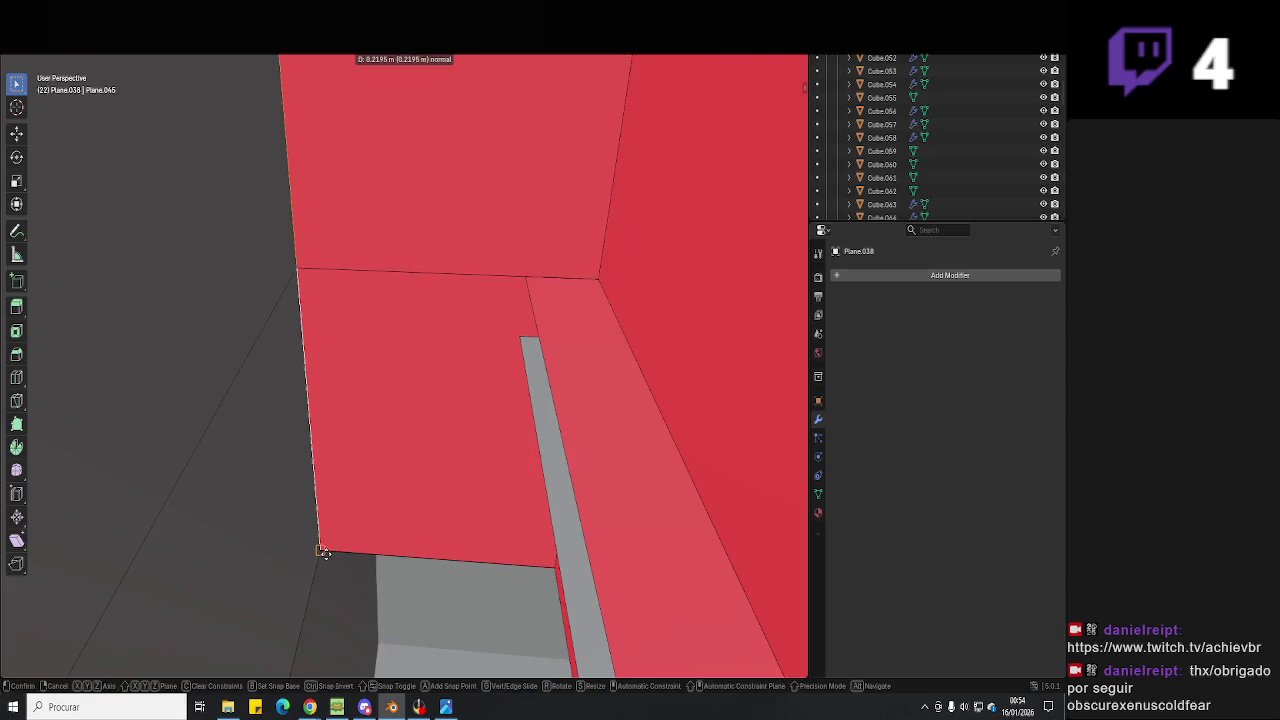
left_click(391, 378)
mouse_move(419, 234)
middle_mouse_down()
mouse_move(440, 300)
mouse_move(469, 280)
mouse_move(425, 299)
mouse_move(408, 407)
mouse_move(471, 528)
mouse_move(543, 497)
mouse_move(509, 531)
mouse_move(551, 563)
mouse_move(534, 449)
mouse_move(491, 443)
mouse_move(494, 509)
mouse_move(397, 460)
mouse_move(477, 263)
mouse_move(449, 371)
mouse_move(456, 354)
middle_mouse_up()
key("alt+n")
left_click(408, 407)
left_click(456, 354)
left_click(530, 364, "shift")
Flip the normals of the cabinet's top faces so they point outward.
key("alt+n")
left_click(381, 386)
middle_click_drag(381, 386, 426, 604)
key("alt+n")
left_click(391, 442)
Check the OBS stream, then return to Blender and orbit the cabinet top.
left_click(419, 707)
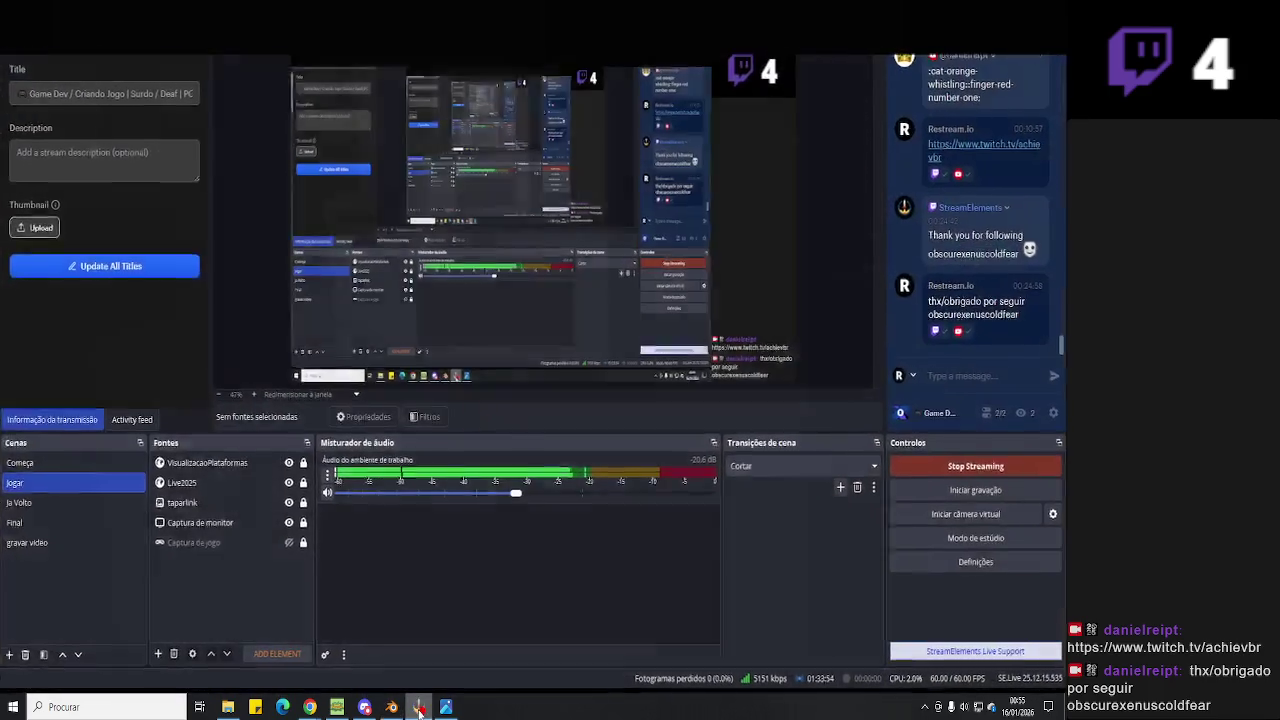
left_click(419, 707)
mouse_move(435, 379)
middle_mouse_down()
mouse_move(457, 400)
mouse_move(517, 406)
mouse_move(459, 460)
mouse_move(551, 425)
middle_mouse_up()
Flip the normals of the cabinet's small side face, front strip and shelf face.
key("alt+z")
left_click(572, 458)
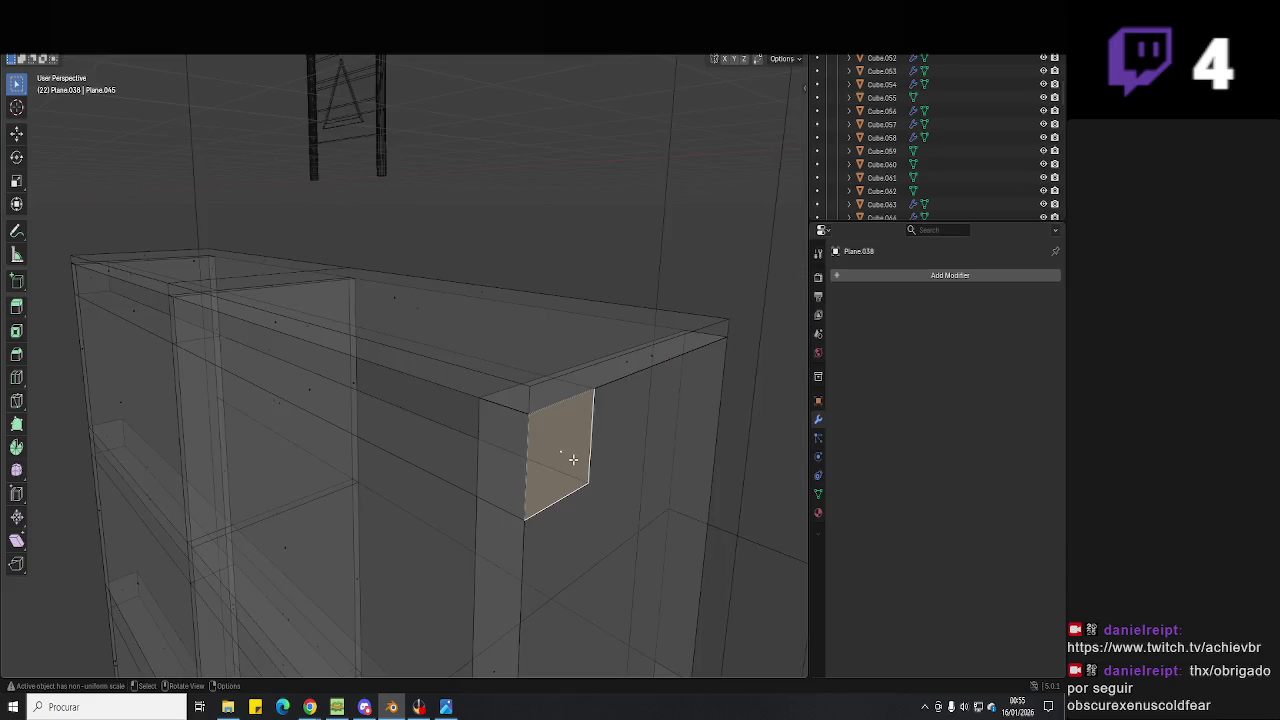
right_click(654, 359)
left_click(654, 362)
key("alt+z")
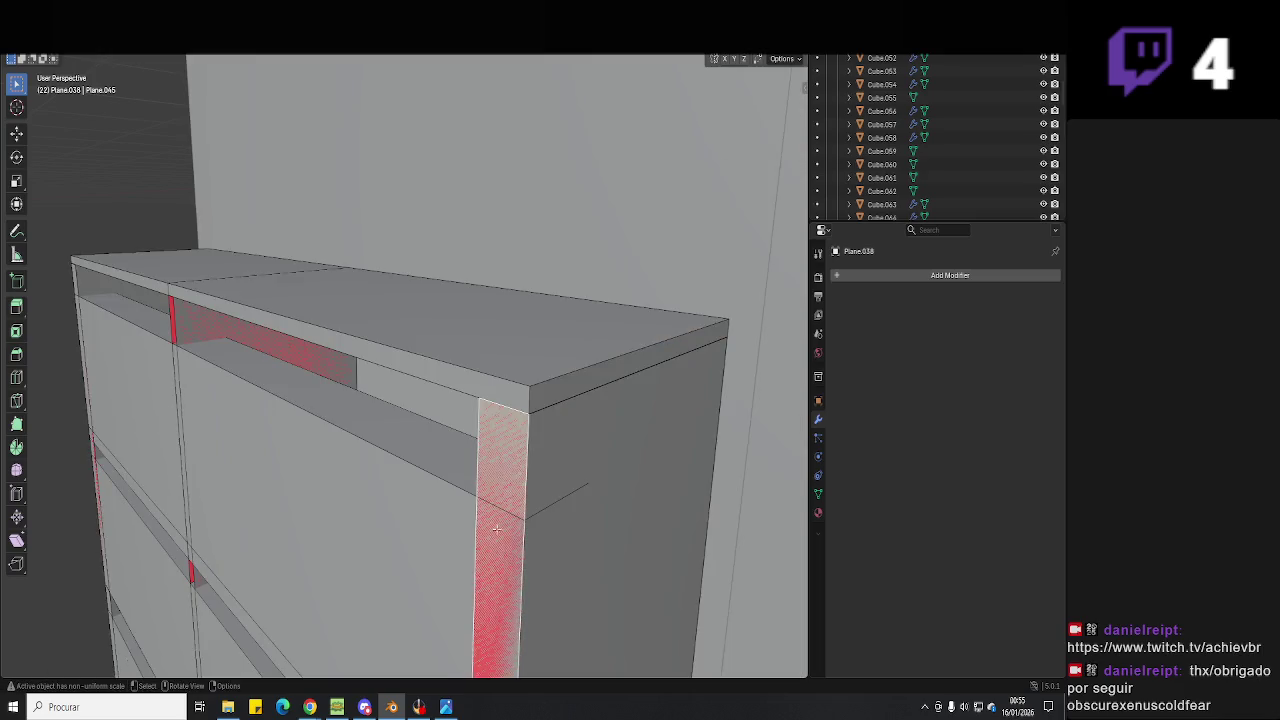
middle_click_drag(496, 524, 575, 383)
right_click(575, 383)
left_click(575, 383)
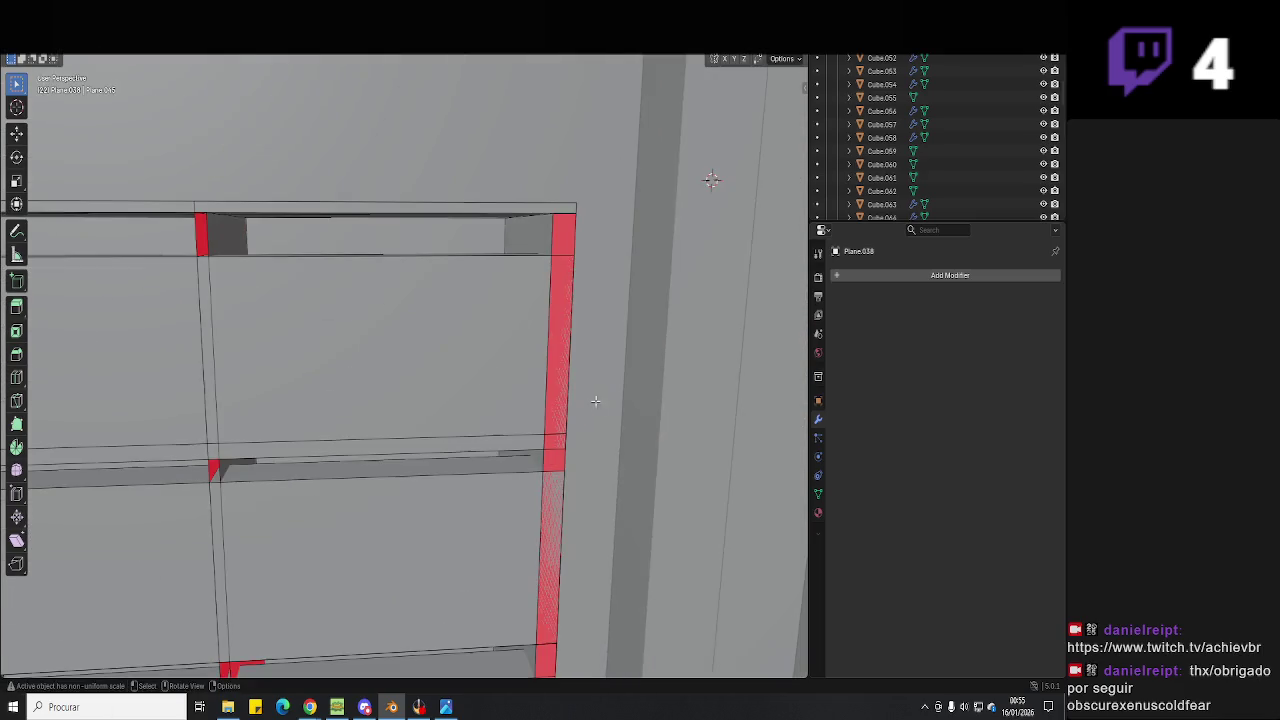
middle_click_drag(560, 461, 517, 396)
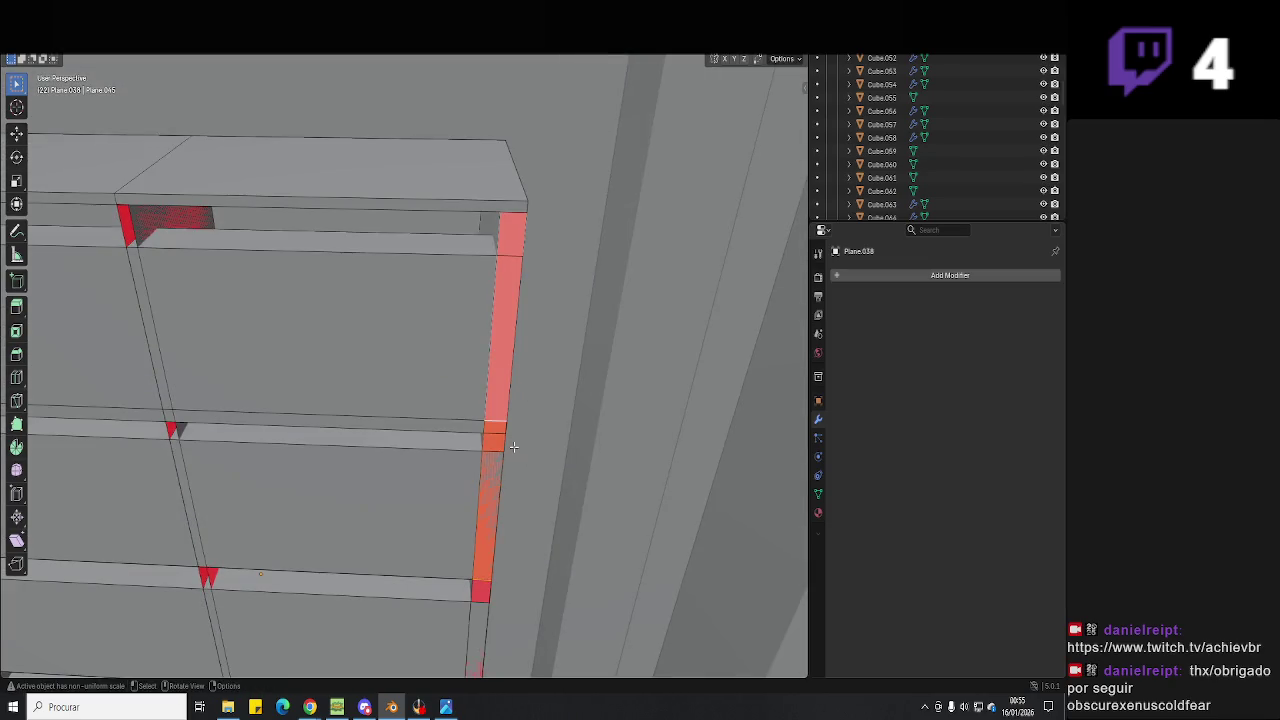
right_click(513, 446)
left_click(513, 446)
Delete the stray upper strip face between the mailbox dividers, then select the thin vertical strip.
middle_click_drag(513, 446, 529, 356, "shift")
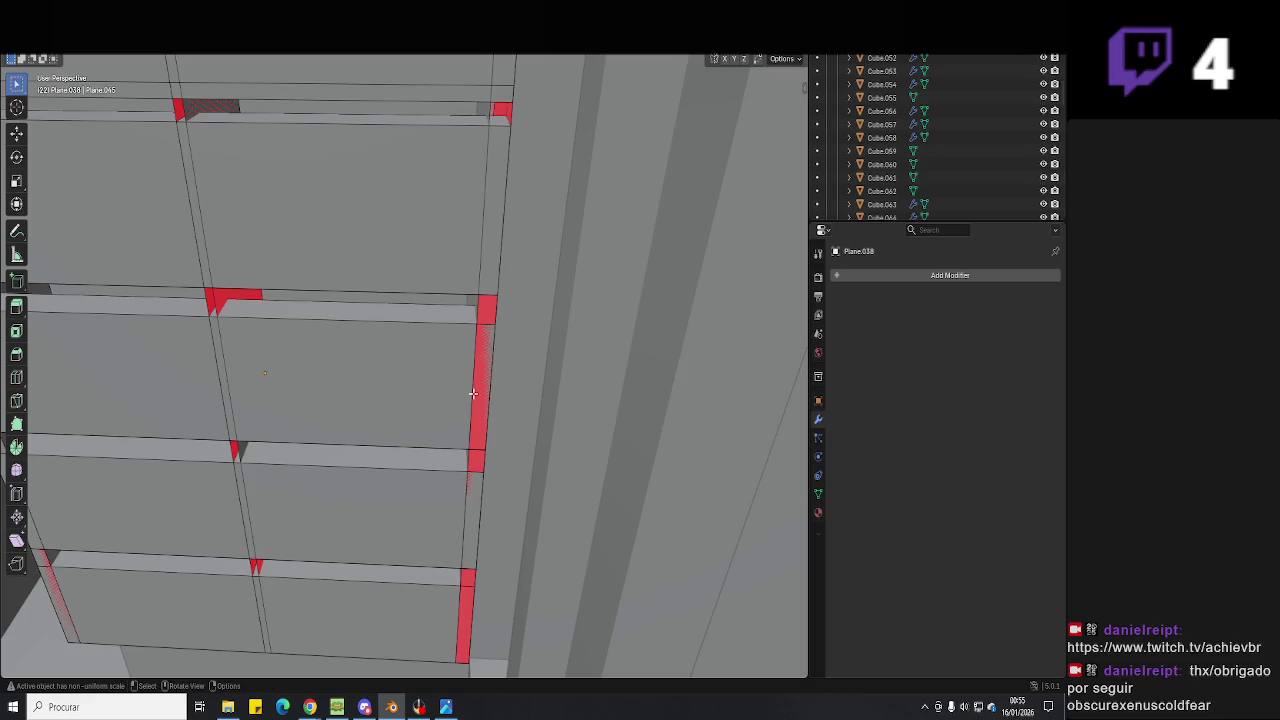
left_click(476, 505, "shift")
left_click(472, 577)
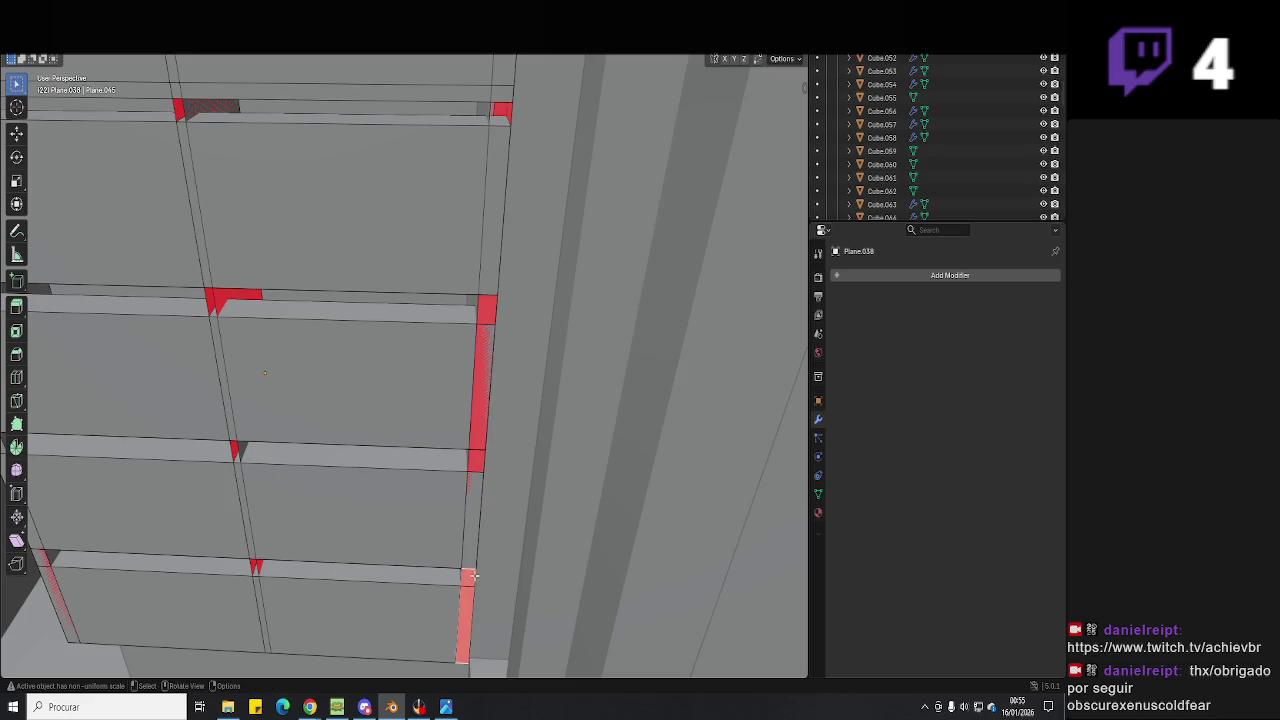
key("x")
left_click(477, 433)
key("x")
left_click(477, 433)
left_click(470, 485)
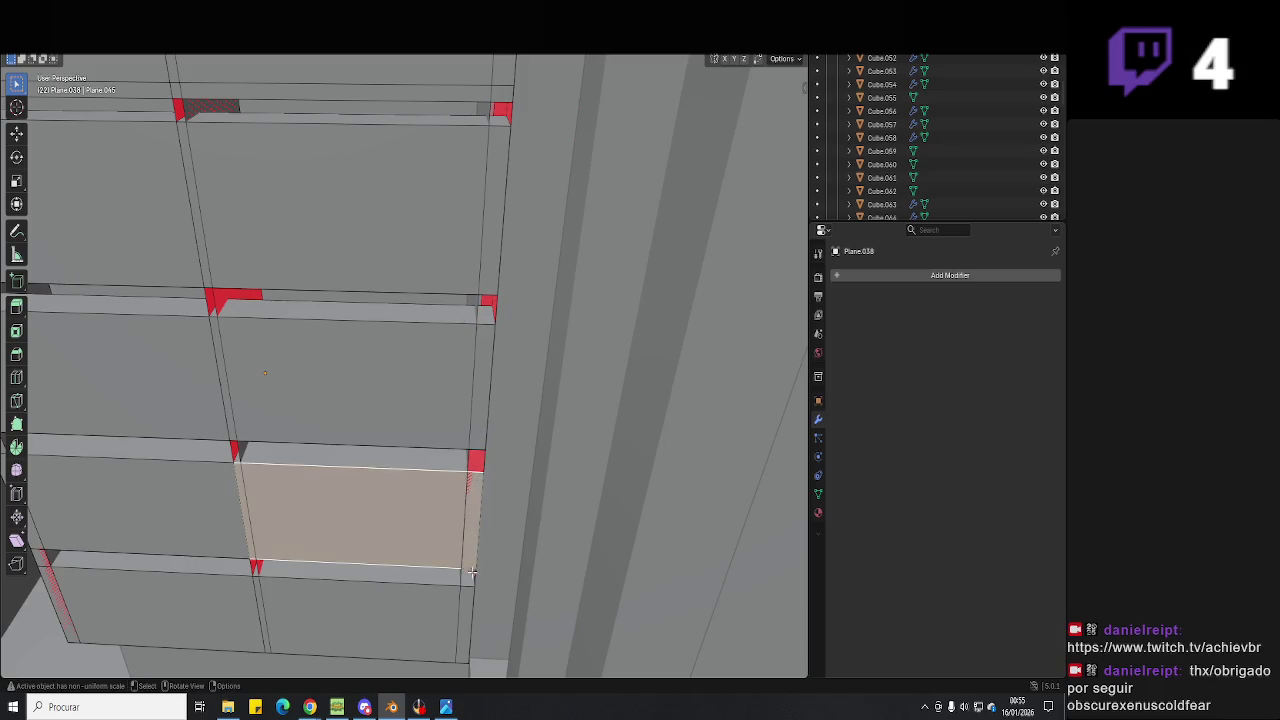
middle_click_drag(472, 572, 451, 423)
key("alt+z")
left_click(466, 421)
key("alt+z")
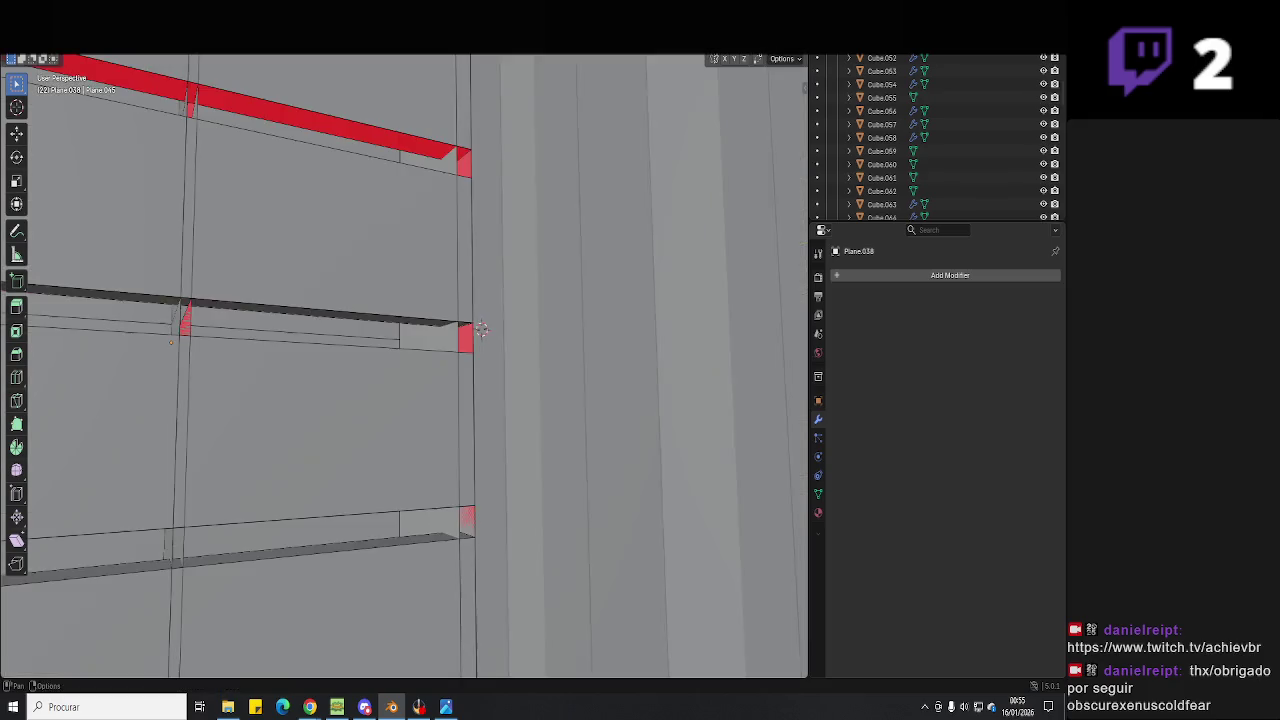
Delete the leftover faces beside the cabinet's red strips.
mouse_move(597, 297)
middle_mouse_down()
mouse_move(594, 443)
mouse_move(443, 487)
mouse_move(469, 421)
mouse_move(523, 480)
mouse_move(293, 155)
mouse_move(522, 438)
mouse_move(494, 388)
mouse_move(503, 337)
mouse_move(516, 371)
mouse_move(493, 388)
middle_mouse_up()
left_click(522, 438)
key("x")
left_click(494, 388)
key("x")
left_click(492, 413)
key("x")
left_click(487, 369)
left_click(493, 388)
left_click(497, 371)
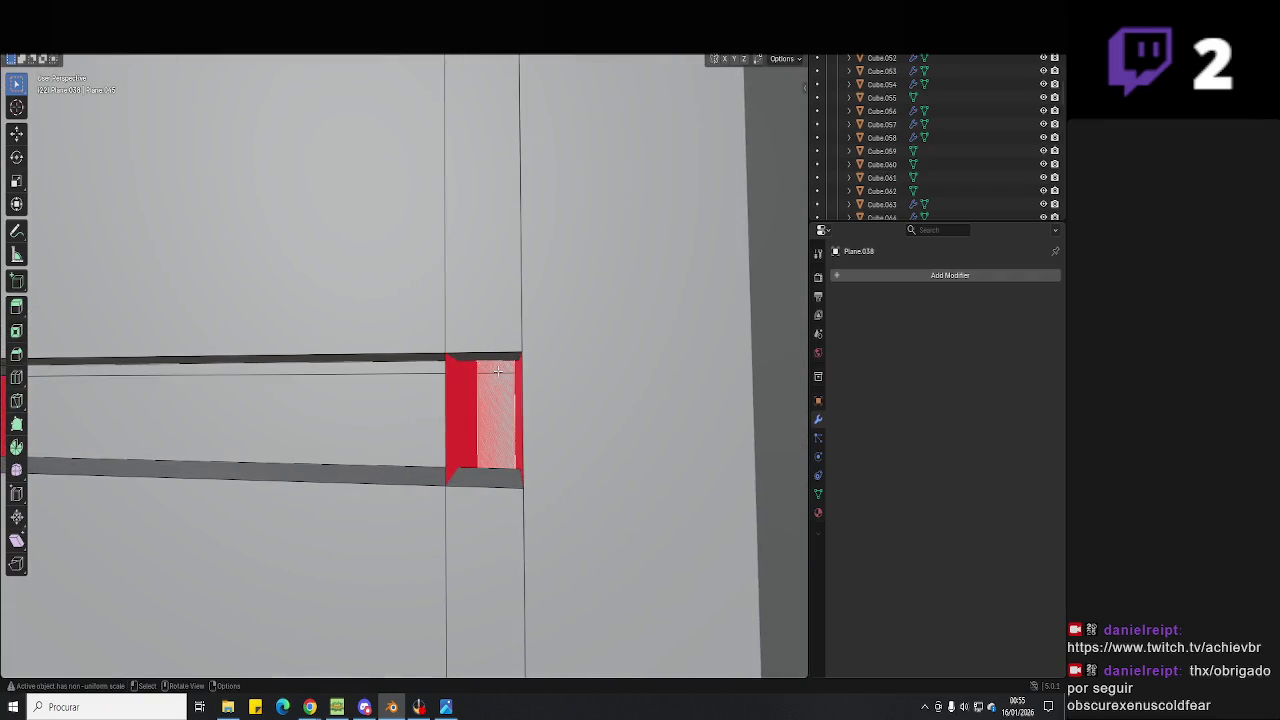
left_click(497, 371)
Delete the leftover corner face at the mailbox divider, using X-ray to reach it.
mouse_move(497, 371)
middle_mouse_down()
mouse_move(488, 218)
mouse_move(477, 237)
mouse_move(489, 429)
mouse_move(491, 396)
mouse_move(428, 205)
middle_mouse_up()
mouse_move(411, 310)
middle_mouse_down()
mouse_move(443, 437)
mouse_move(437, 400)
mouse_move(489, 402)
mouse_move(514, 459)
mouse_move(478, 380)
mouse_move(549, 374)
mouse_move(561, 431)
mouse_move(560, 328)
mouse_move(517, 394)
mouse_move(502, 340)
mouse_move(514, 429)
middle_mouse_up()
left_click(514, 300)
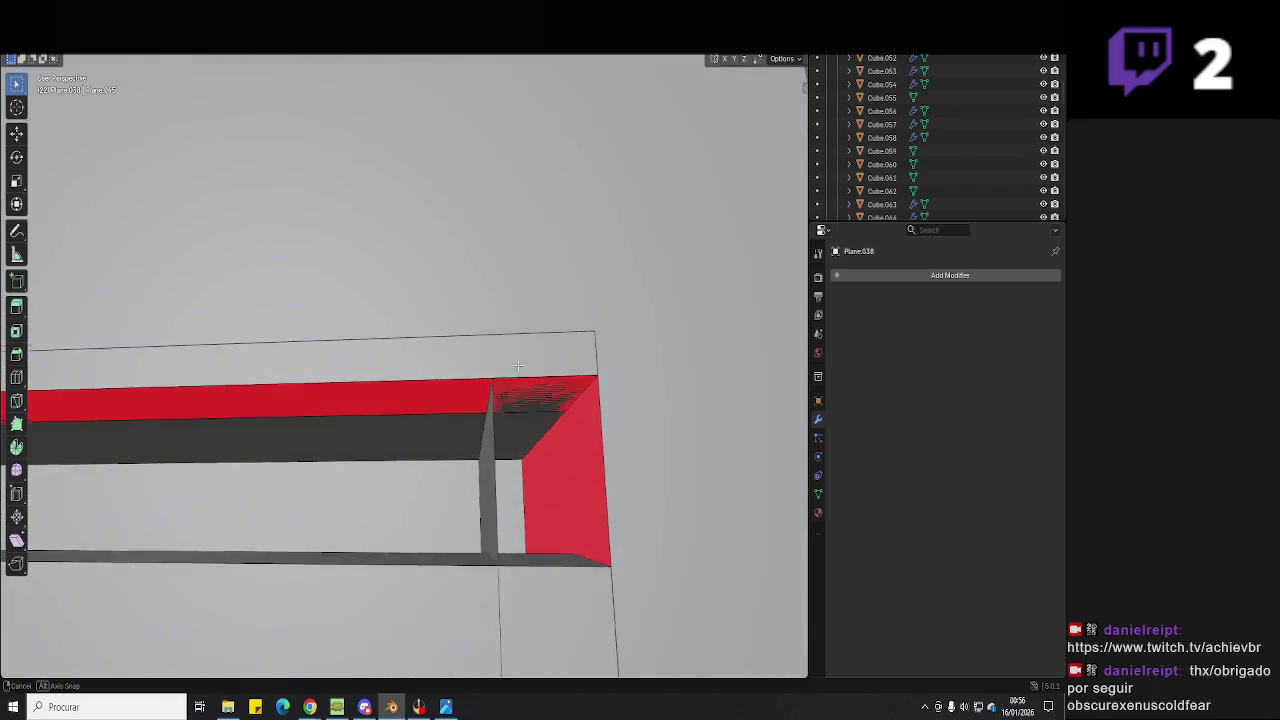
key("alt+z")
key("alt+a")
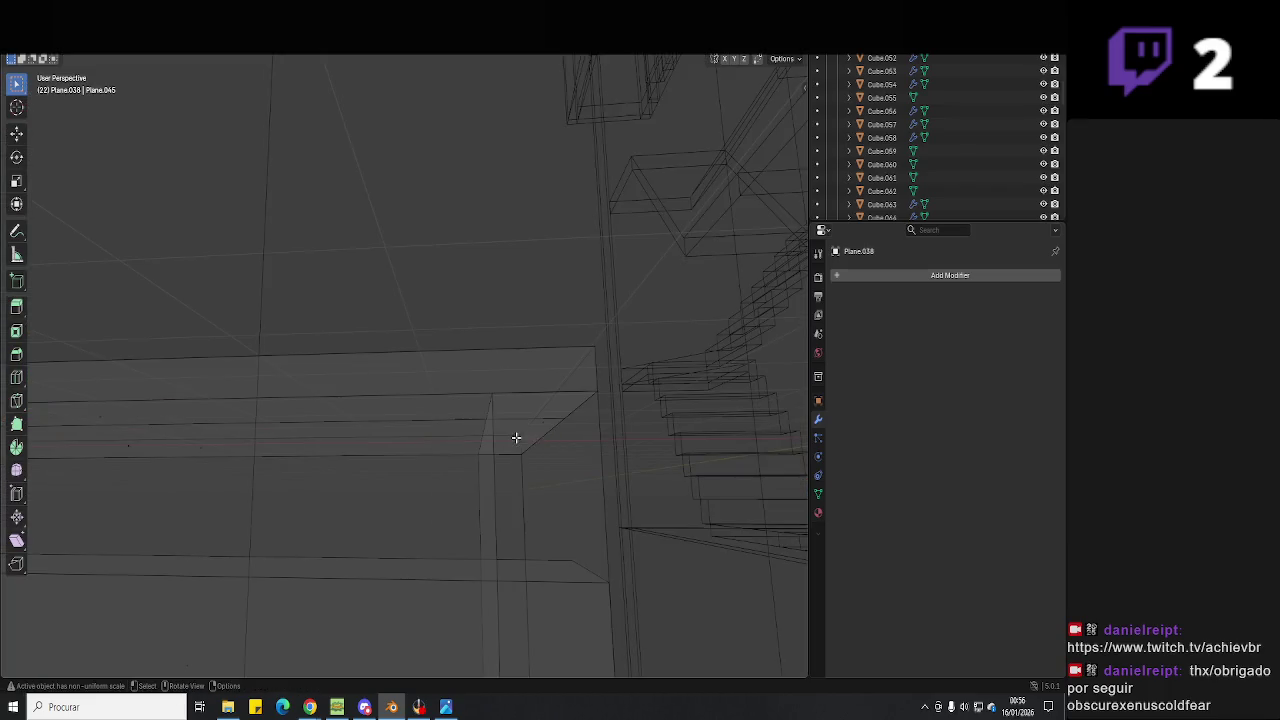
key("alt+z")
middle_click_drag(540, 380, 517, 437)
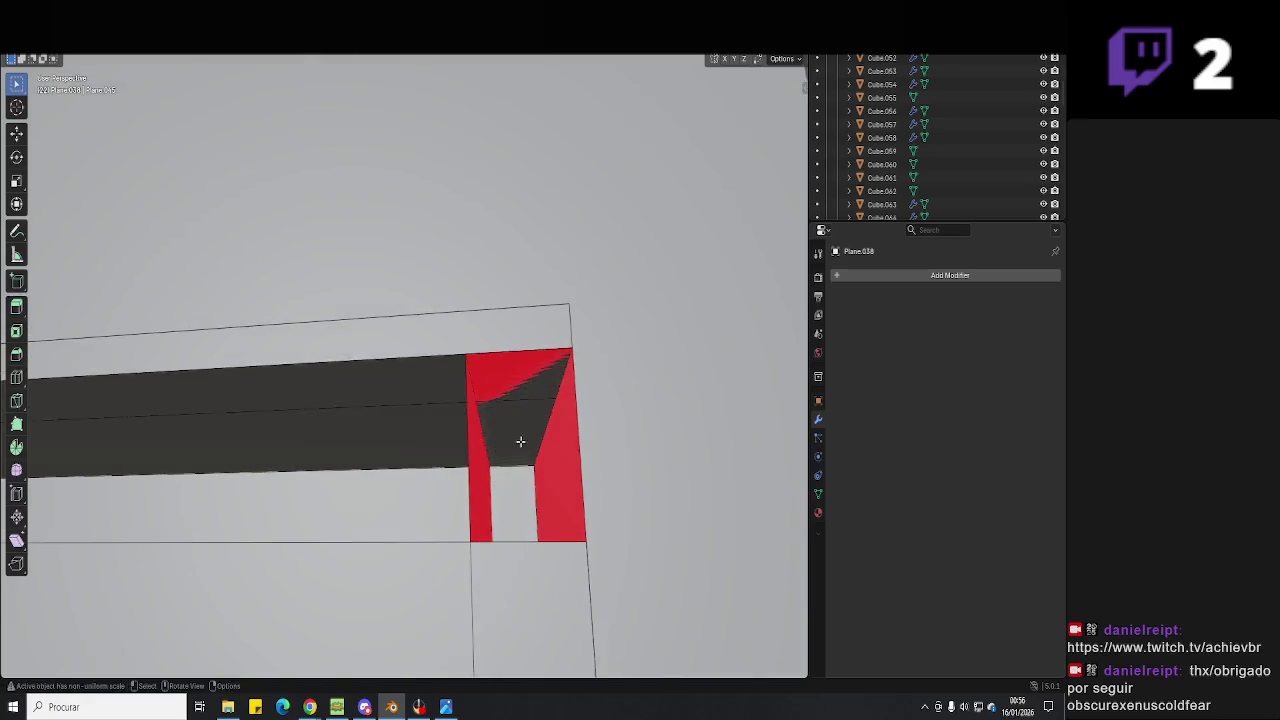
key("alt+z")
left_click(508, 436)
left_click(509, 443)
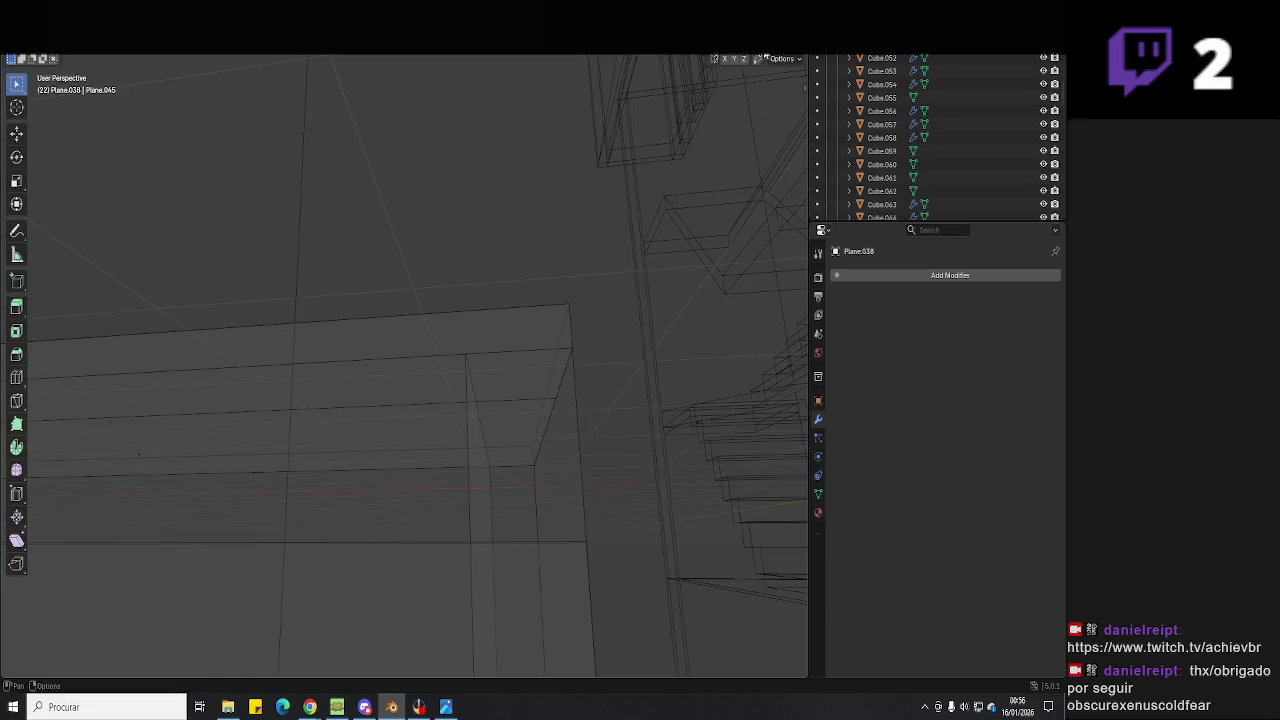
key("alt+z")
Select the edges around the red divider-corner face and inspect it from several angles.
mouse_move(563, 437)
middle_mouse_down()
mouse_move(494, 369)
mouse_move(530, 458)
middle_mouse_up()
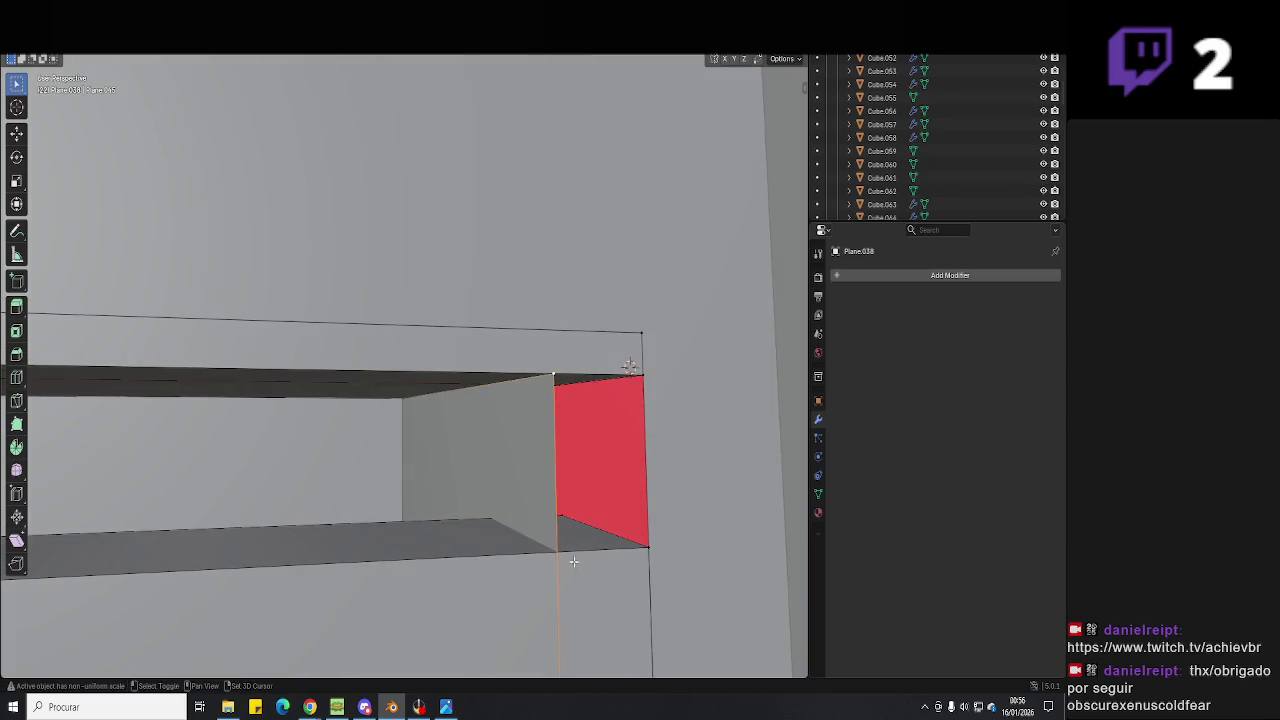
mouse_move(622, 519)
middle_mouse_down()
mouse_move(586, 491)
mouse_move(563, 534)
mouse_move(497, 498)
middle_mouse_up()
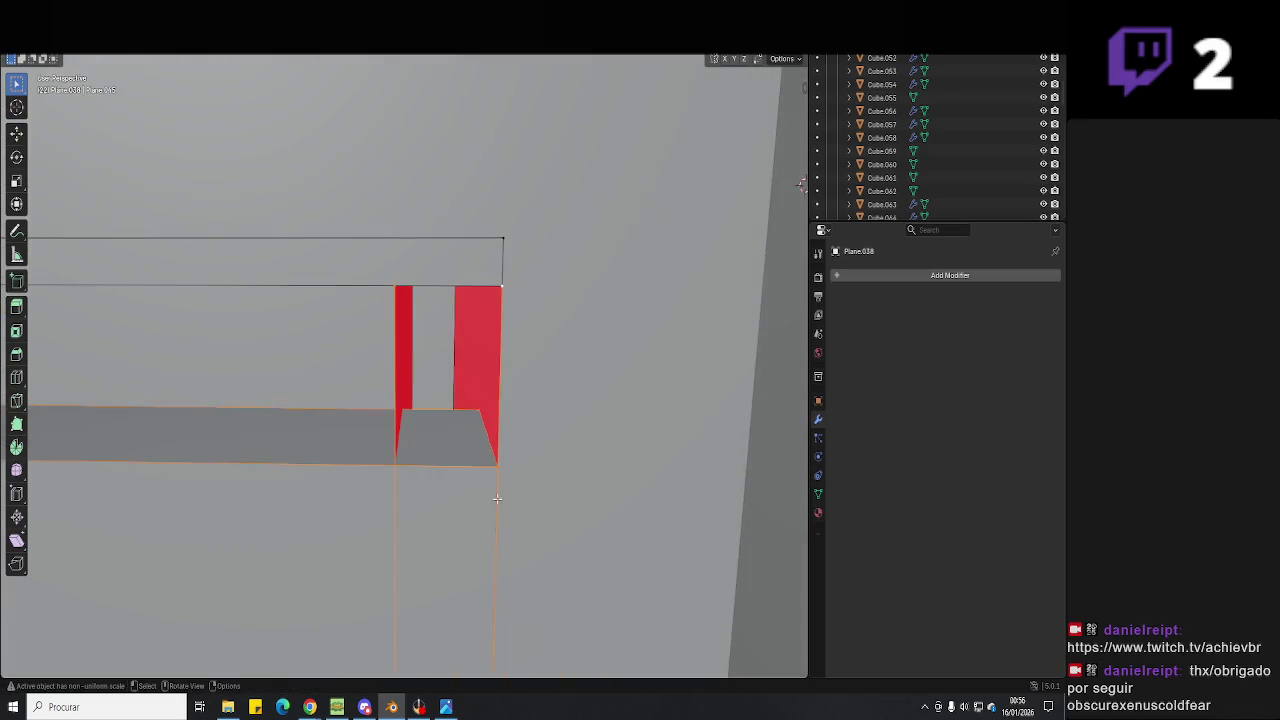
key("alt+z")
key("alt+z")
left_click(443, 477)
mouse_move(443, 477)
middle_mouse_down()
mouse_move(383, 443)
mouse_move(363, 340)
middle_mouse_up()
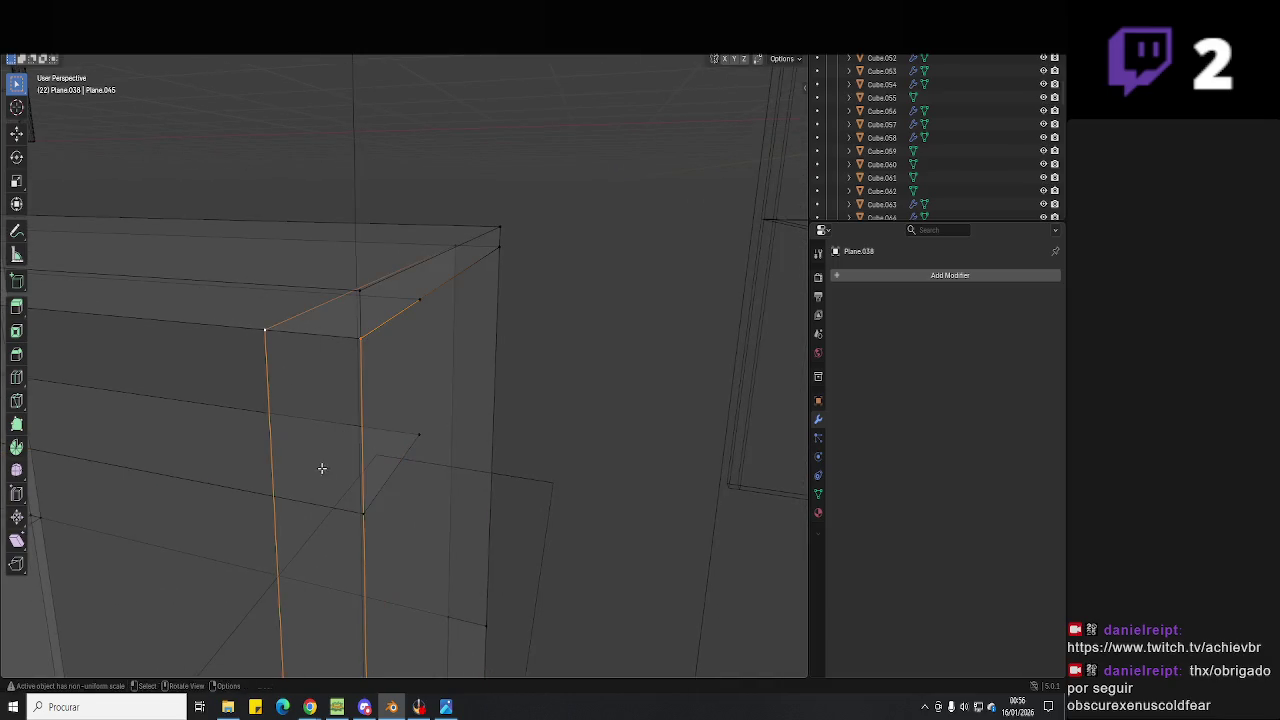
middle_click_drag(320, 466, 421, 492)
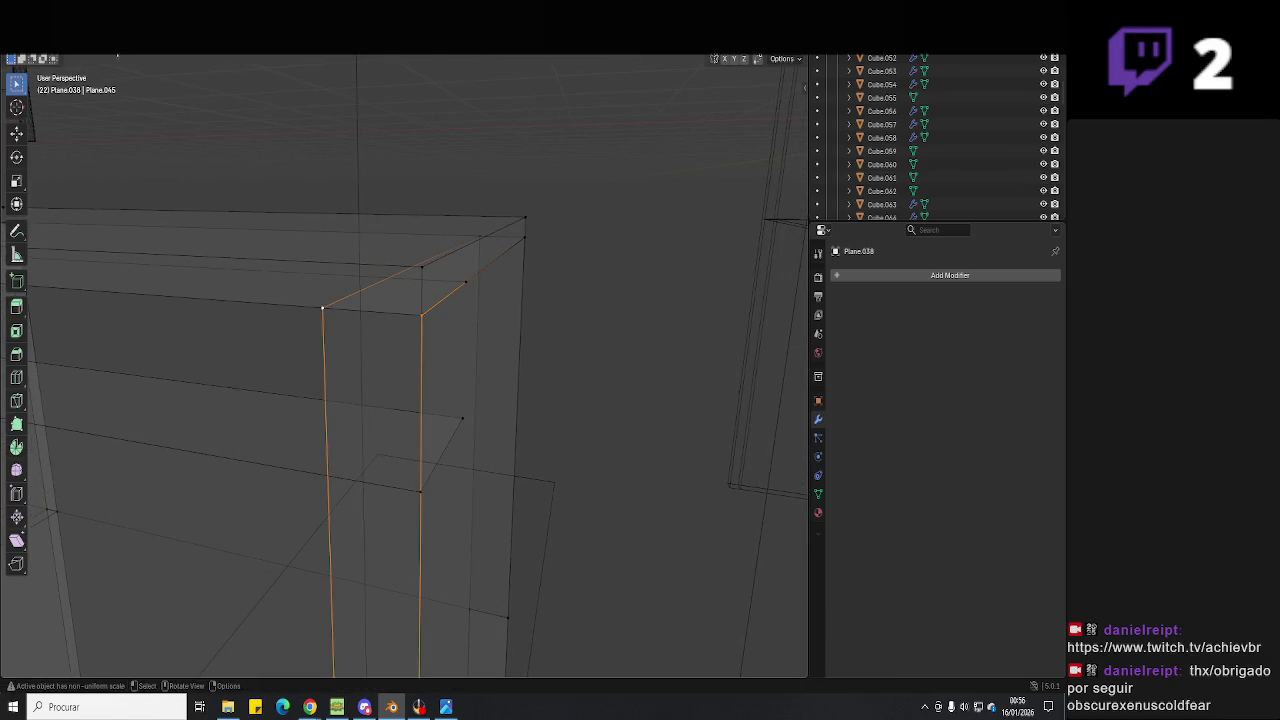
key("alt+z")
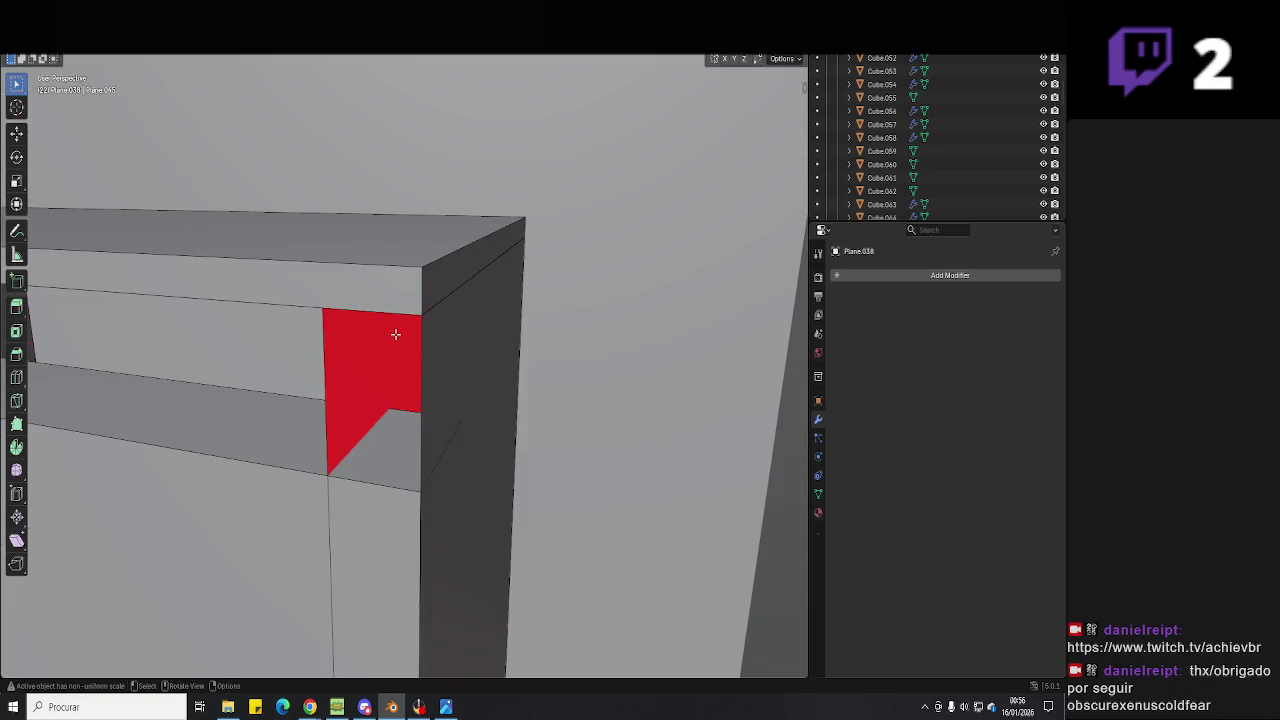
left_click(395, 334)
scroll(391, 360, "down", 3)
middle_click_drag(391, 360, 493, 393)
mouse_move(557, 461)
middle_mouse_down("shift")
mouse_move(443, 349)
mouse_move(442, 389)
mouse_move(508, 294)
mouse_move(491, 394)
mouse_move(502, 317)
mouse_move(455, 339)
middle_mouse_up("shift")
middle_click_drag(527, 289, 508, 338)
In Edit Mode, delete the faces of the cabinet's left red strip.
key("Tab")
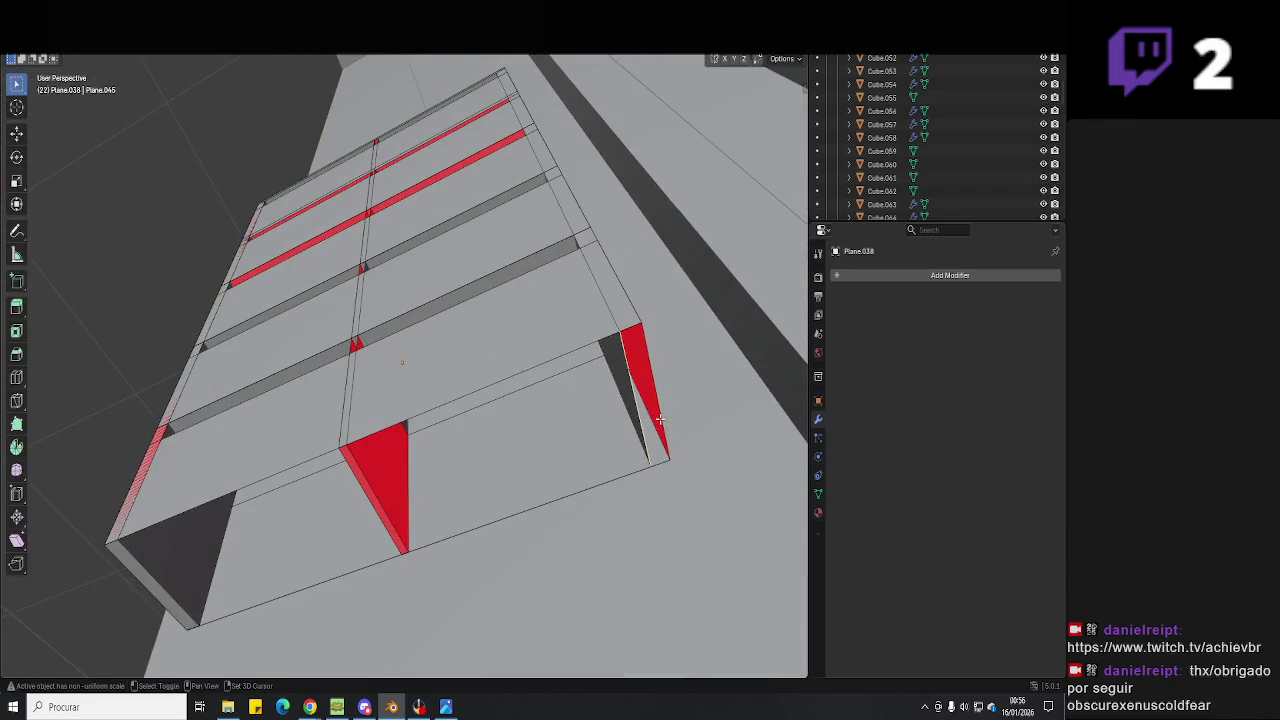
mouse_move(479, 514)
middle_mouse_down()
mouse_move(537, 429)
mouse_move(408, 445)
mouse_move(517, 543)
mouse_move(443, 482)
middle_mouse_up()
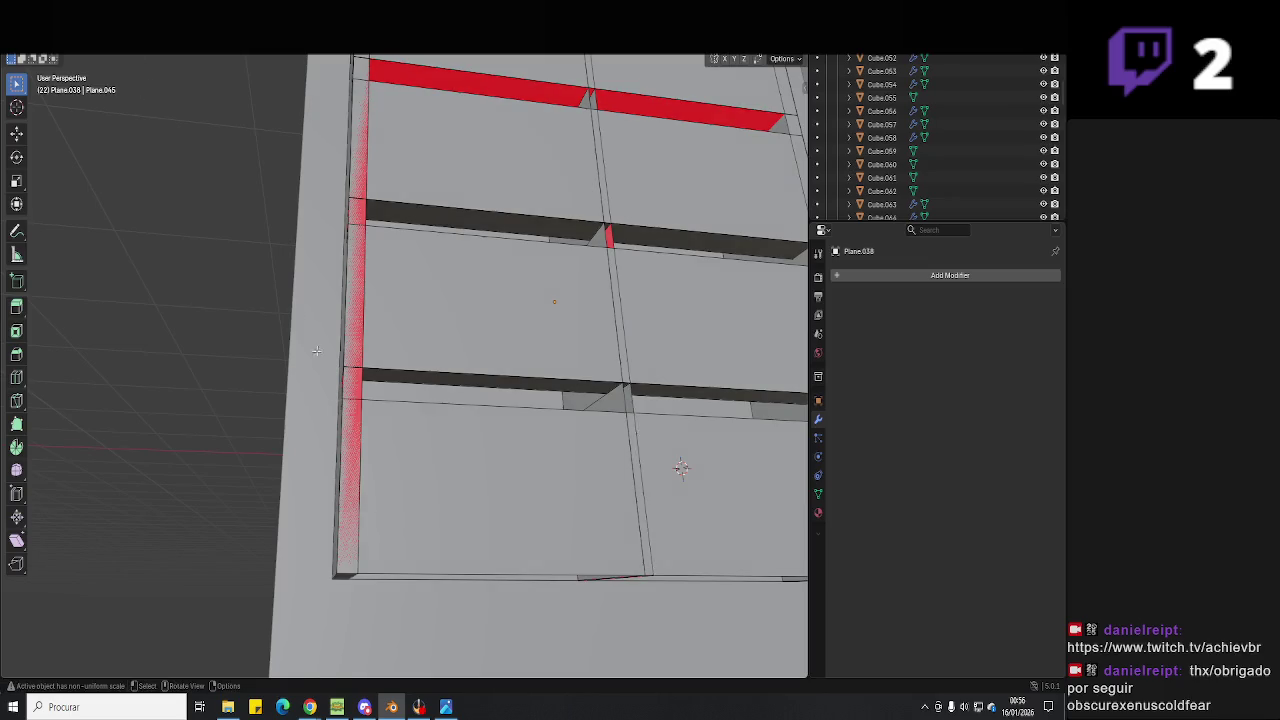
middle_click_drag(296, 316, 336, 408)
key("x")
left_click(336, 408)
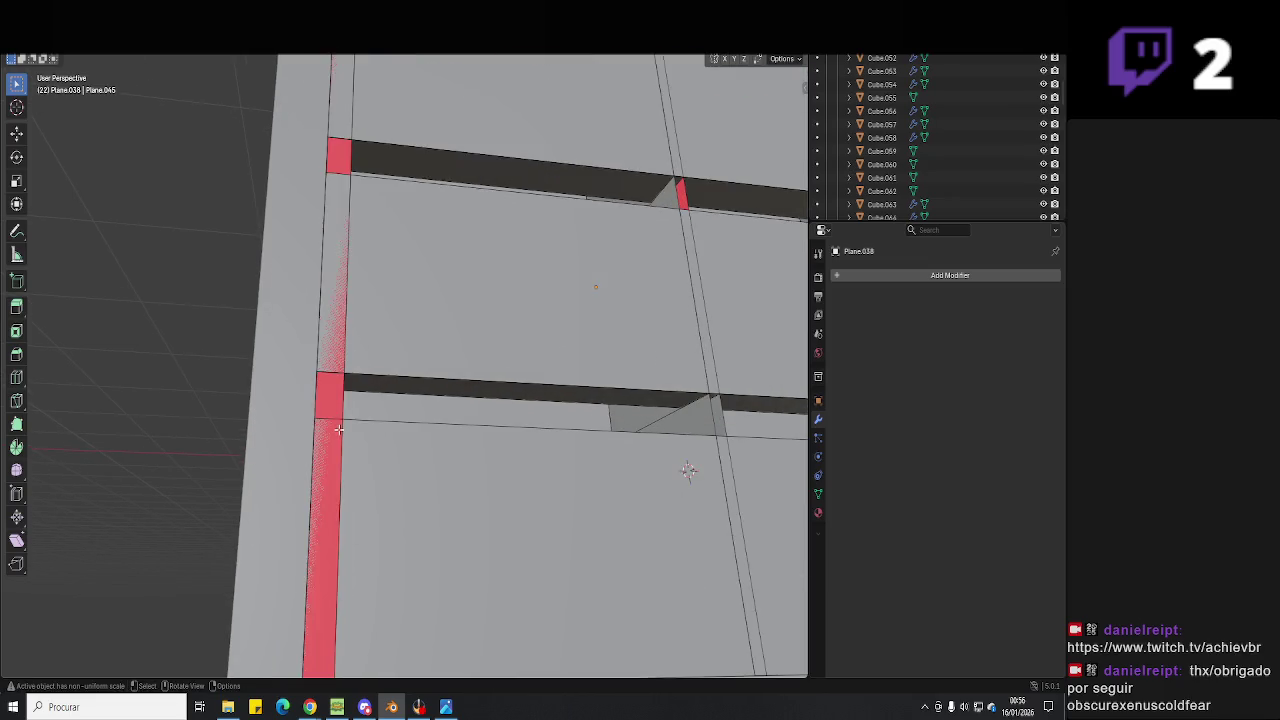
In wireframe view, circle-select the middle vertical strip of faces and delete it.
left_click(335, 432)
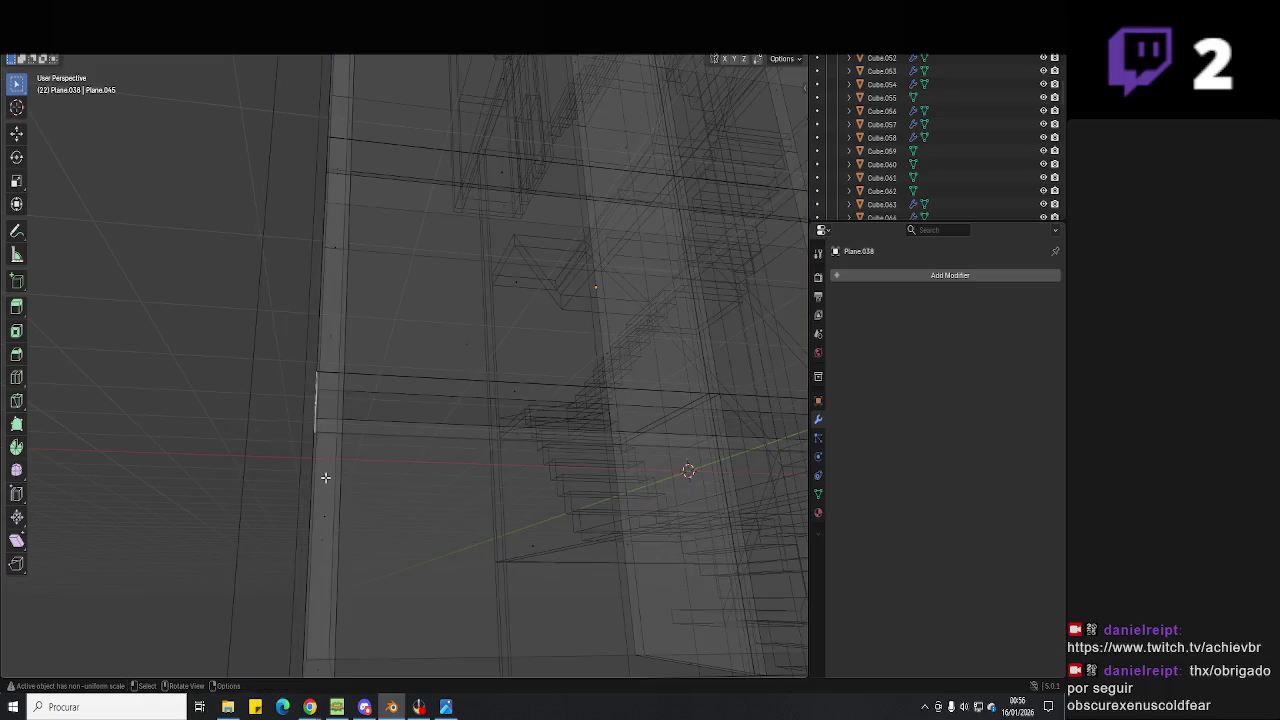
mouse_move(330, 507)
middle_mouse_down()
mouse_move(377, 366)
mouse_move(354, 391)
mouse_move(395, 467)
middle_mouse_up()
mouse_move(418, 397)
middle_mouse_down()
mouse_move(428, 323)
mouse_move(421, 351)
middle_mouse_up()
left_click(421, 351, "shift")
key("c")
left_click_drag(428, 395, 380, 341)
middle_click_drag(419, 304, 370, 274)
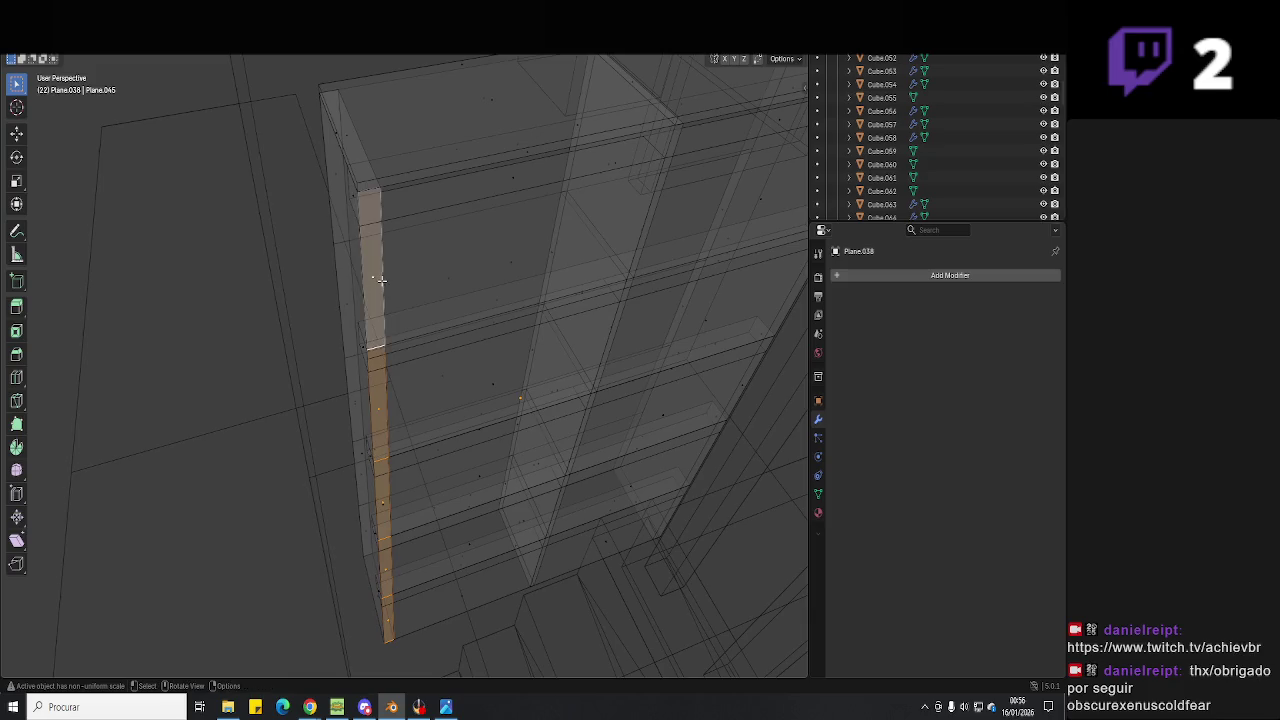
left_click(384, 284)
Delete the large cabinet side face and the small upper face beside it.
key("alt+z")
mouse_move(709, 103)
middle_mouse_down()
mouse_move(591, 246)
mouse_move(506, 215)
mouse_move(563, 263)
mouse_move(471, 418)
mouse_move(474, 534)
middle_mouse_up()
left_click(474, 534, "shift")
left_click(499, 324, "shift")
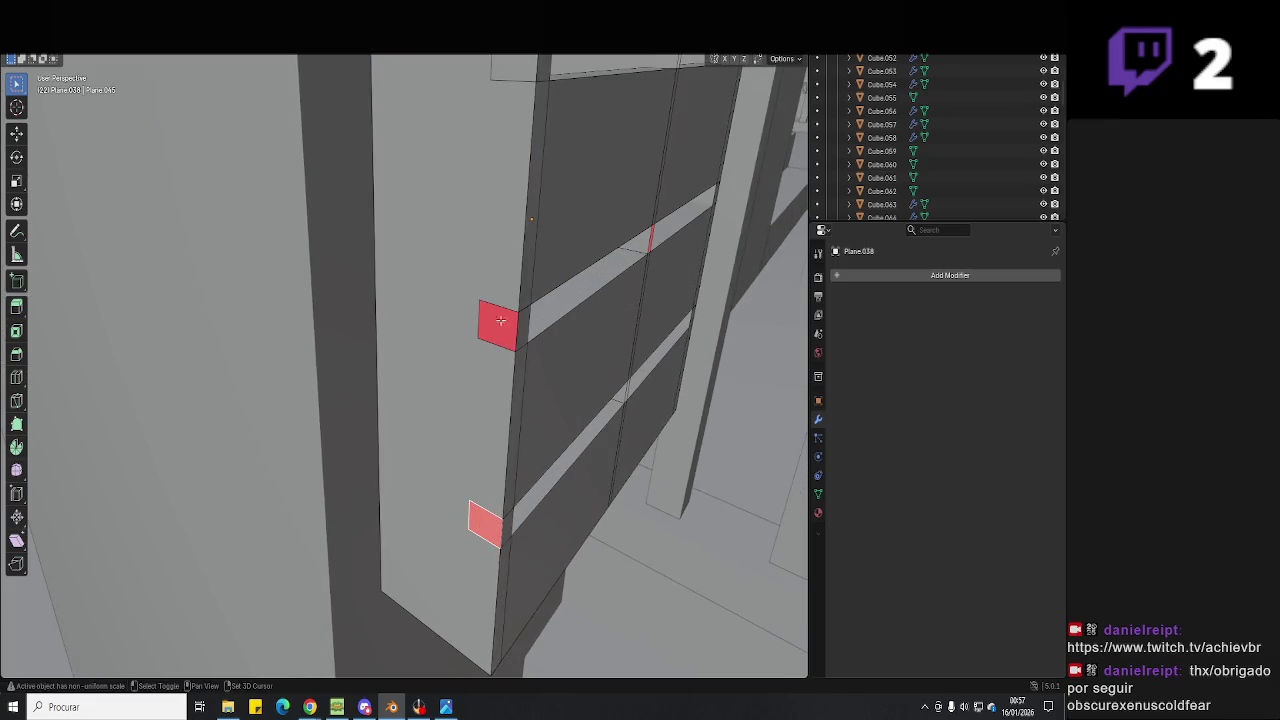
left_click(501, 313)
mouse_move(501, 313)
middle_mouse_down()
mouse_move(523, 463)
mouse_move(506, 291)
mouse_move(453, 307)
middle_mouse_up()
mouse_move(556, 307)
middle_mouse_down()
mouse_move(523, 357)
mouse_move(440, 310)
mouse_move(369, 291)
middle_mouse_up()
scroll(523, 357, "up", 5)
scroll(537, 297, "up", 2)
scroll(515, 332, "up", 2)
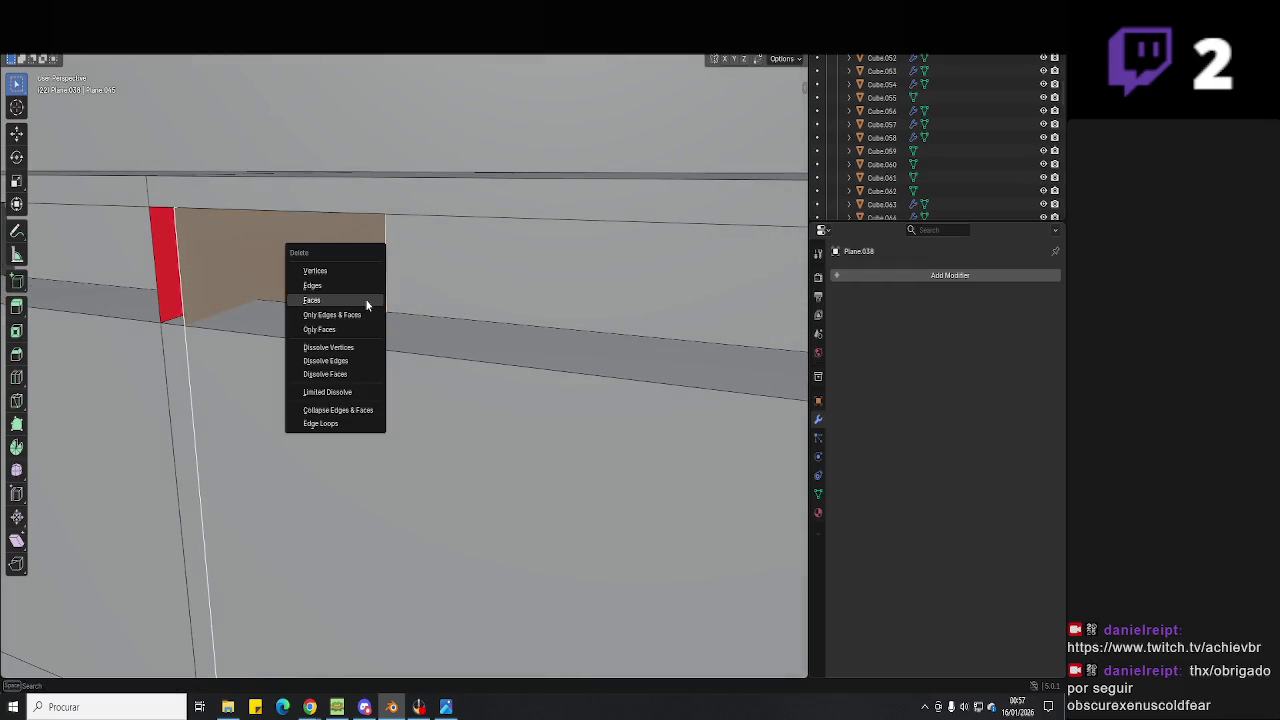
Delete the overlapping beige face and inspect the shelves from below.
left_click(367, 304)
scroll(366, 299, "down", 5)
mouse_move(366, 299)
middle_mouse_down()
mouse_move(457, 449)
mouse_move(400, 194)
mouse_move(525, 347)
mouse_move(433, 447)
middle_mouse_up()
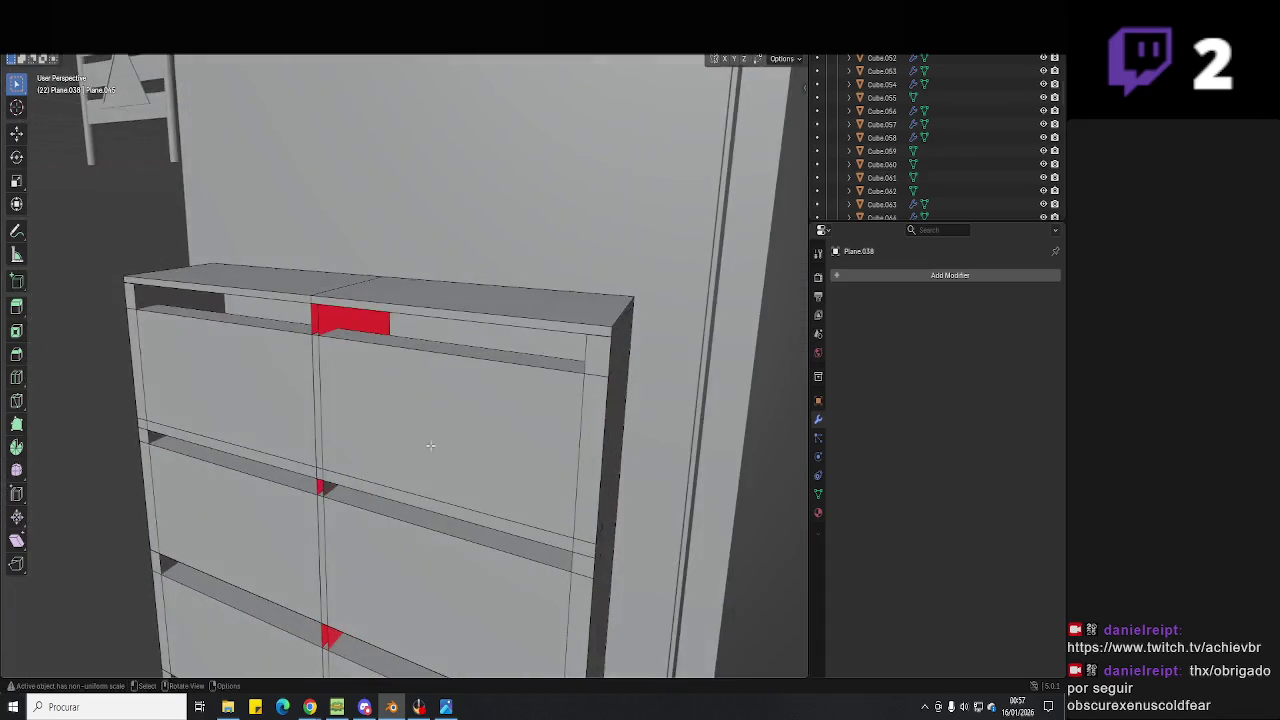
middle_click_drag(401, 348, 470, 300)
scroll(518, 262, "up", 3)
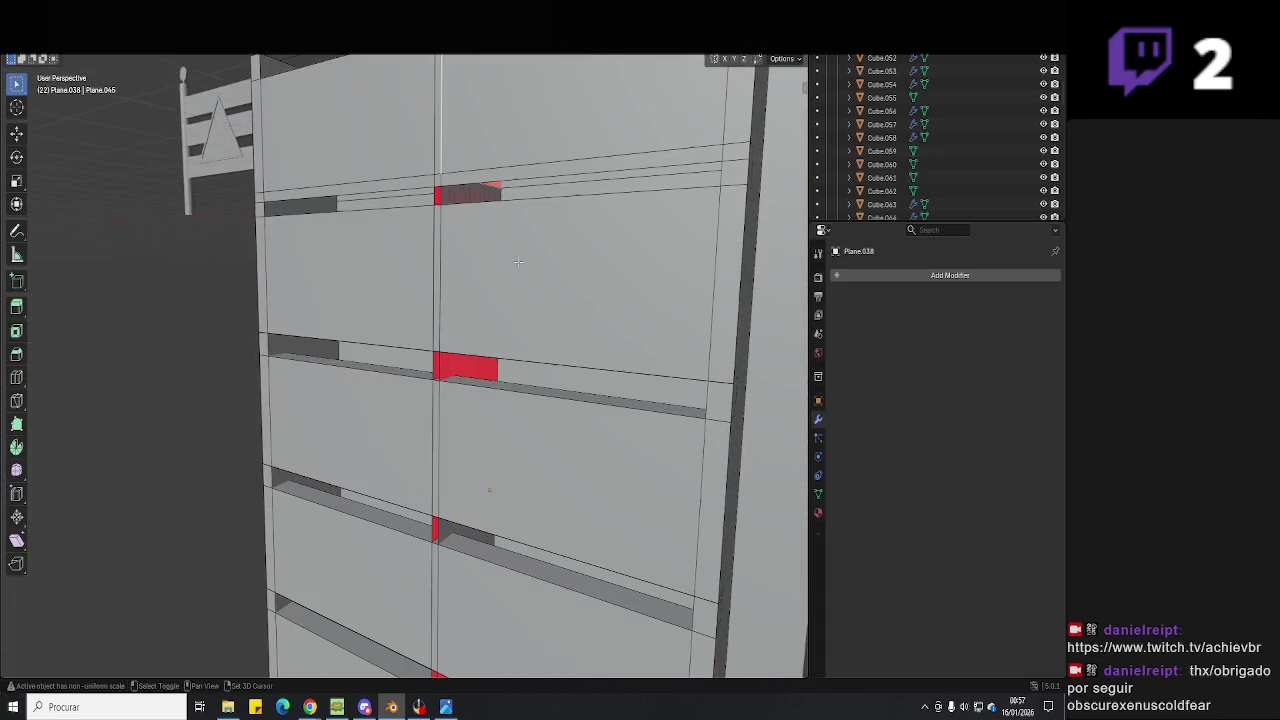
right_click(471, 197)
mouse_move(495, 412)
middle_mouse_down()
mouse_move(500, 434)
mouse_move(471, 420)
mouse_move(477, 457)
mouse_move(443, 457)
mouse_move(454, 441)
middle_mouse_up()
scroll(508, 395, "up", 3)
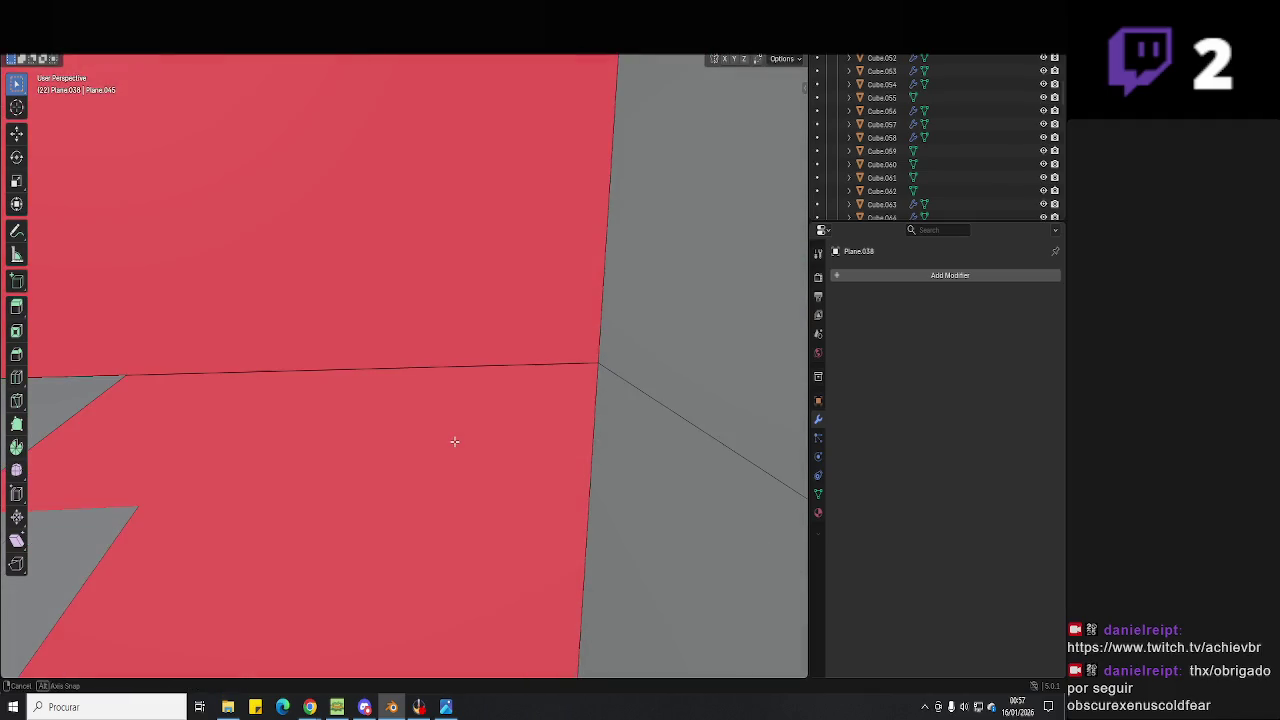
Delete the large overlapping face from the panel.
mouse_move(492, 484)
middle_mouse_down()
mouse_move(508, 271)
mouse_move(466, 388)
mouse_move(486, 234)
mouse_move(440, 346)
mouse_move(430, 319)
mouse_move(466, 466)
mouse_move(451, 357)
mouse_move(476, 269)
mouse_move(443, 249)
mouse_move(451, 481)
mouse_move(443, 331)
mouse_move(463, 437)
mouse_move(449, 371)
mouse_move(463, 308)
mouse_move(443, 423)
mouse_move(443, 343)
mouse_move(451, 373)
middle_mouse_up()
left_click(466, 388)
right_click(466, 386)
left_click(463, 388)
left_click(430, 319)
left_click(430, 320)
Flip the reversed face's normals so it shows grey, then check the seam in wireframe.
key("alt+n")
left_click(445, 344)
scroll(412, 385, "down", 5)
scroll(474, 363, "up", 3)
mouse_move(457, 183)
middle_mouse_down()
mouse_move(485, 236)
mouse_move(449, 256)
middle_mouse_up()
left_click(485, 236)
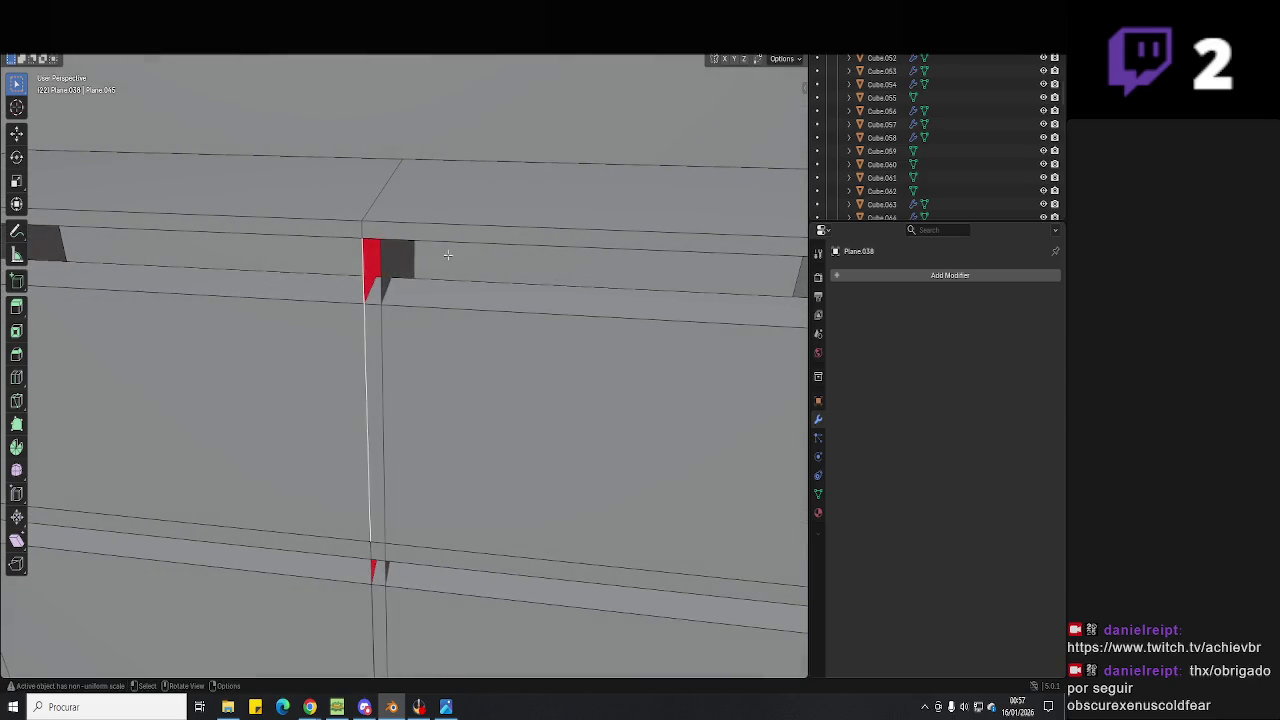
left_click(381, 240)
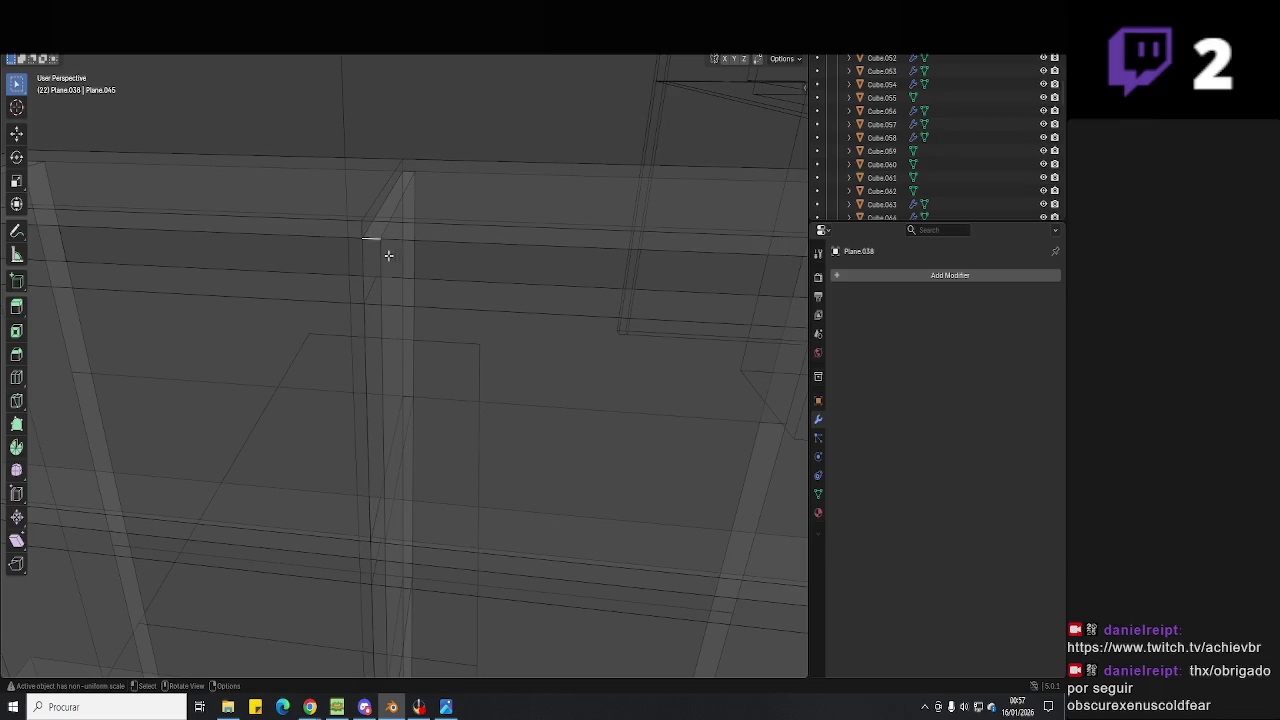
mouse_move(383, 261)
middle_mouse_down("shift")
mouse_move(503, 126)
mouse_move(503, 229)
mouse_move(458, 469)
middle_mouse_up("shift")
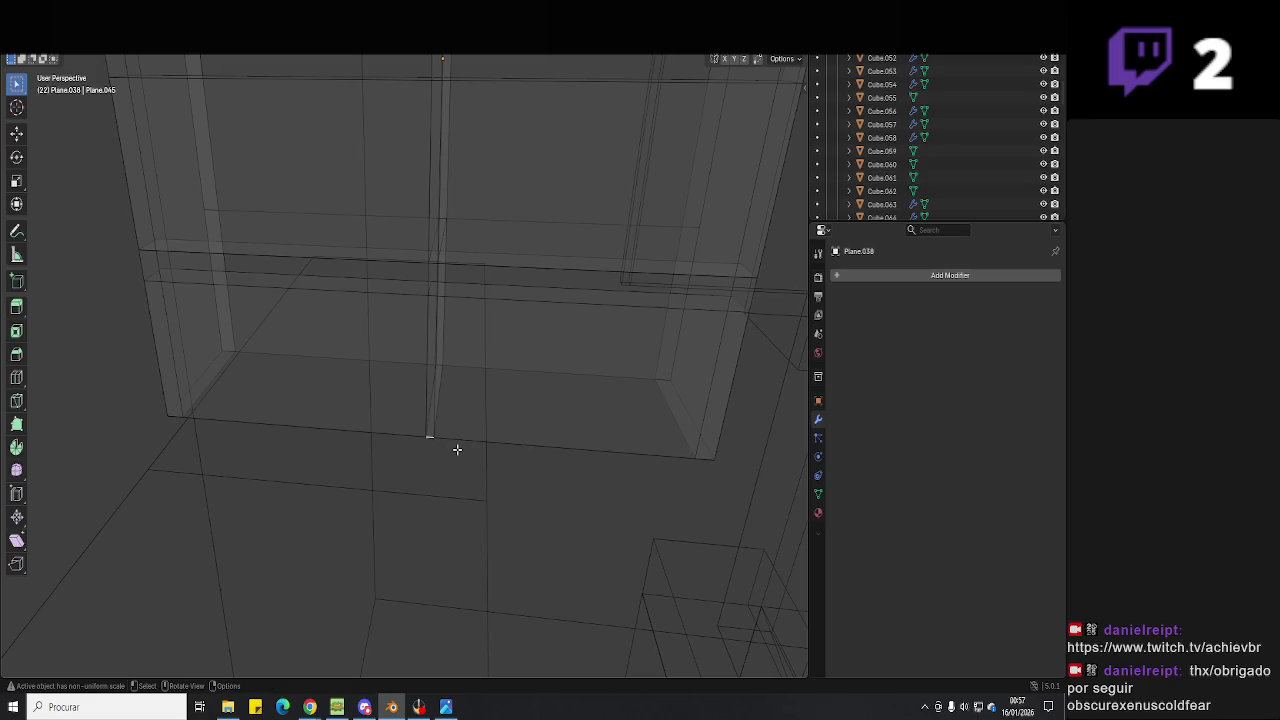
mouse_move(500, 363)
middle_mouse_down("shift")
mouse_move(520, 443)
mouse_move(566, 211)
mouse_move(557, 457)
mouse_move(543, 422)
mouse_move(530, 492)
mouse_move(393, 483)
middle_mouse_up("shift")
key("shift+z")
key("Tab")
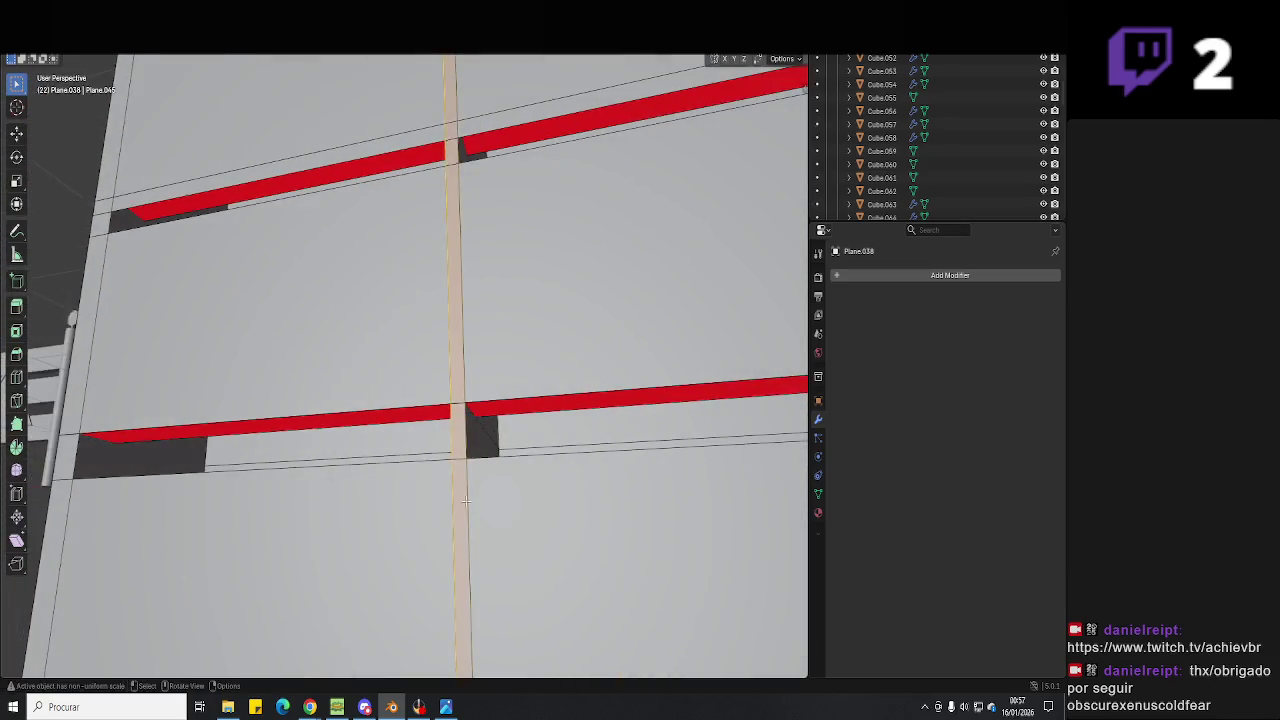
Flip the normals of the left red strip inside the mailbox slots.
left_click(329, 400)
middle_click_drag(329, 400, 358, 373)
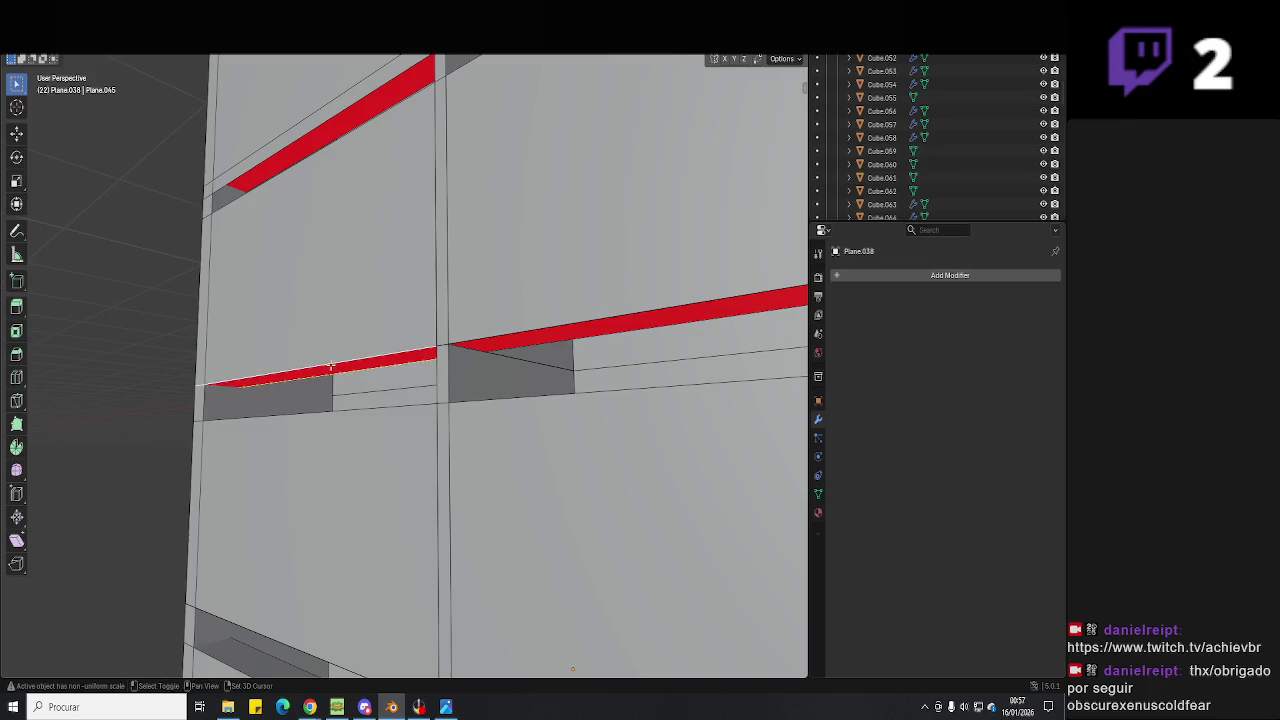
mouse_move(554, 325)
middle_mouse_down()
mouse_move(358, 246)
mouse_move(525, 268)
mouse_move(549, 297)
mouse_move(536, 305)
mouse_move(341, 255)
middle_mouse_up()
left_click(341, 254)
key("alt+n")
left_click(340, 254)
Flip the next strip's normals and delete the overlapping strip faces.
mouse_move(409, 276)
middle_mouse_down()
mouse_move(491, 306)
mouse_move(480, 309)
mouse_move(506, 349)
mouse_move(421, 398)
mouse_move(455, 293)
mouse_move(498, 235)
middle_mouse_up()
key("Tab")
key("Tab")
key("alt+n")
left_click(451, 296)
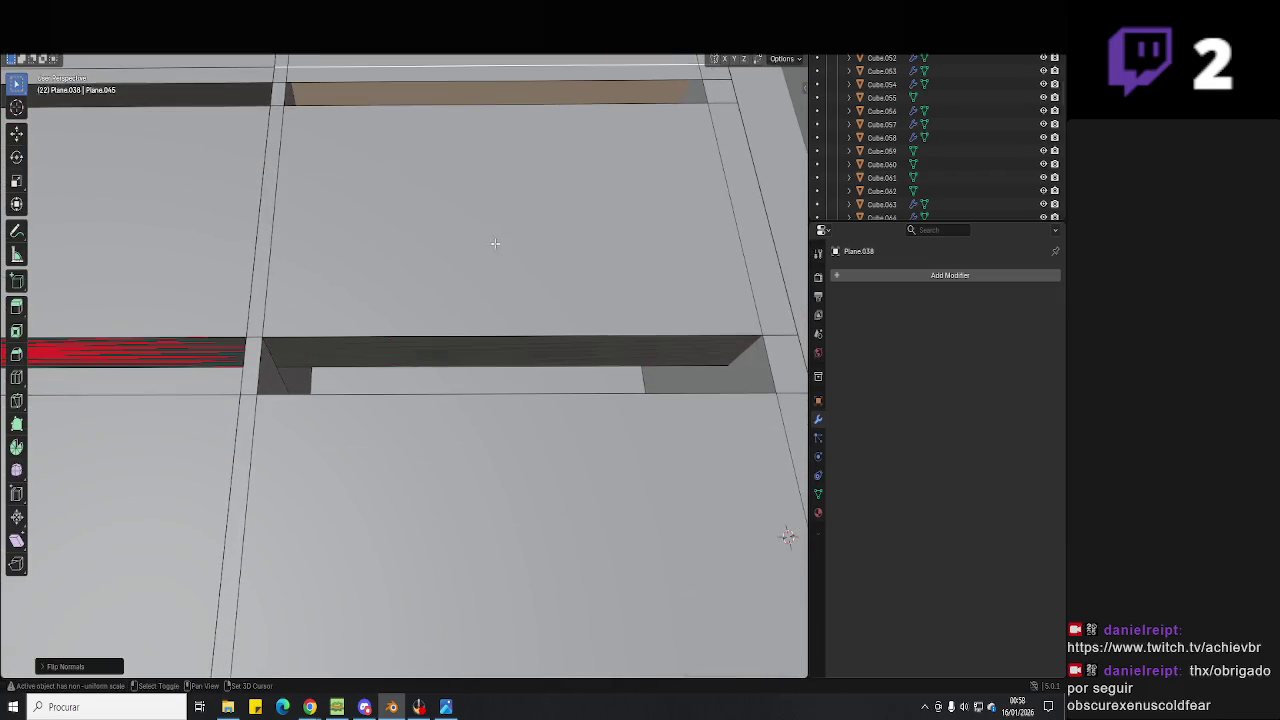
middle_click_drag(394, 355, 513, 323)
left_click(513, 325)
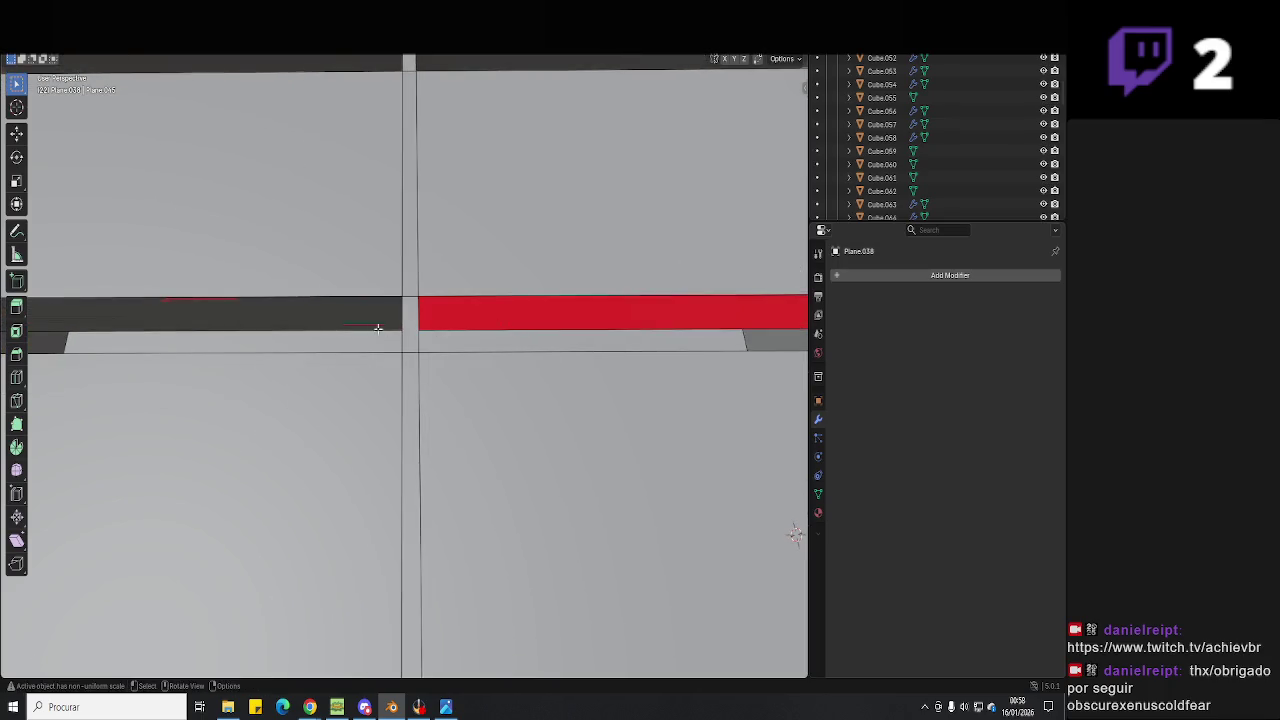
Flip the right red strips and save Hell Neighbour 3D.blend.
key("h")
left_click(488, 313, "shift")
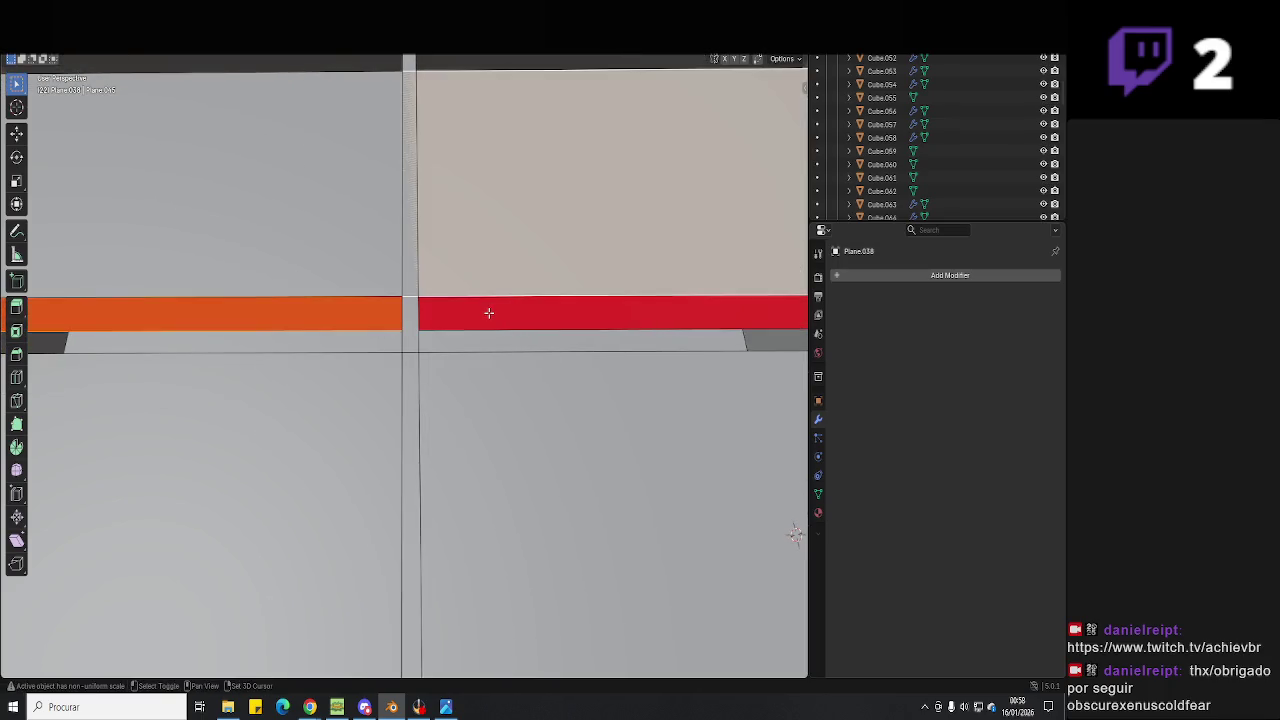
left_click(515, 247, "shift")
left_click(495, 327, "shift")
key("Tab")
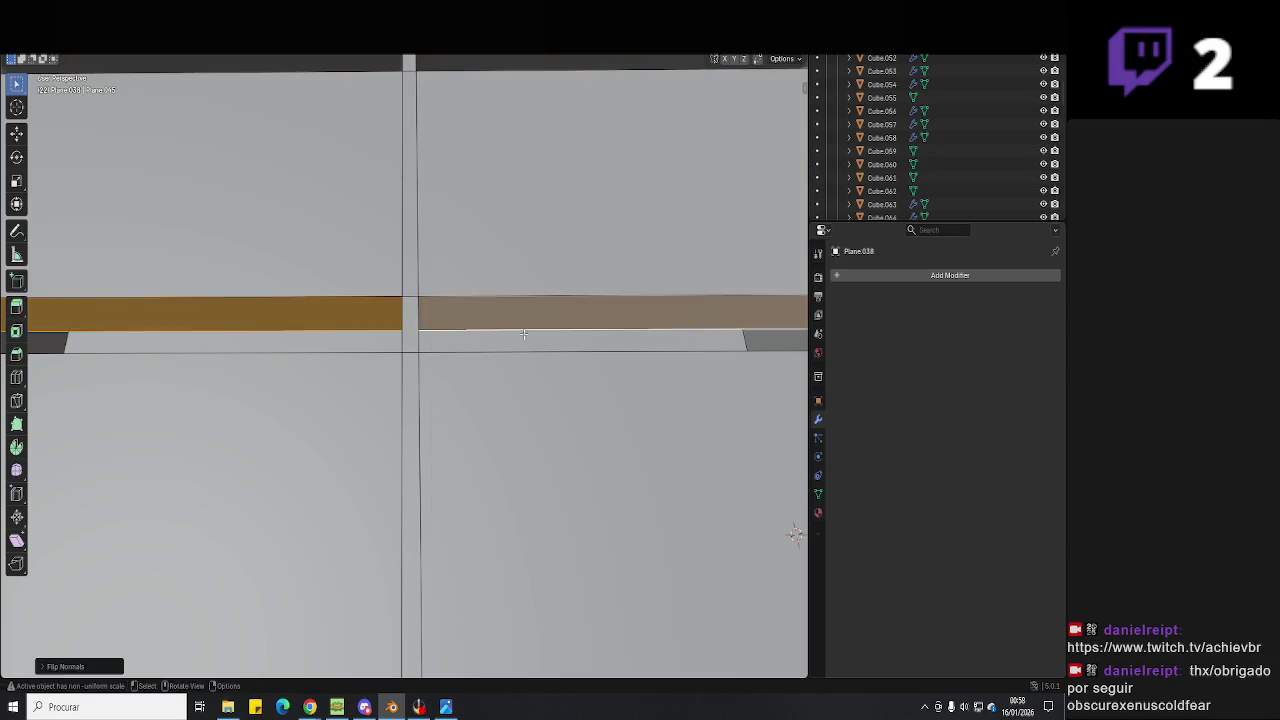
middle_click_drag(528, 314, 529, 400)
key("ctrl+s")
Use the edge context menu on the roof and inspect the plane from close up.
scroll(545, 289, "up", 2)
mouse_move(545, 289)
middle_mouse_down()
mouse_move(530, 308)
mouse_move(527, 276)
middle_mouse_up()
right_click(436, 291)
left_click(443, 288)
middle_click_drag(486, 320, 601, 292)
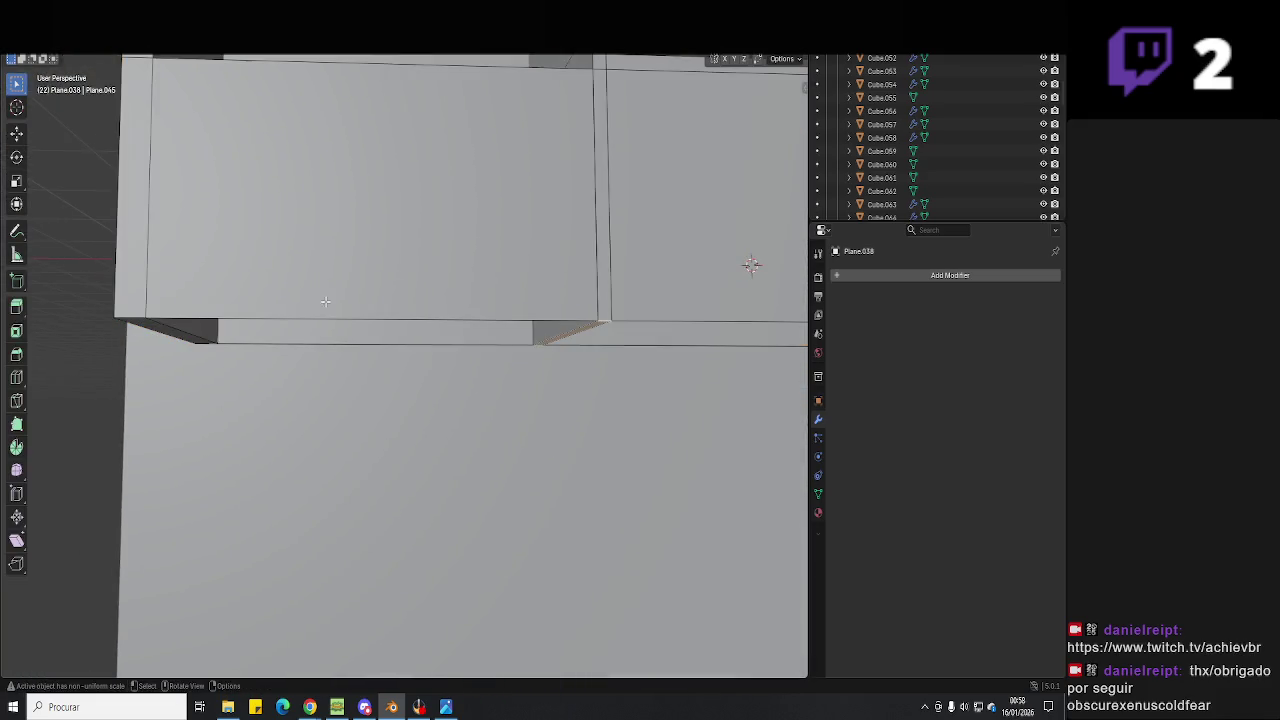
middle_click_drag(215, 271, 166, 220)
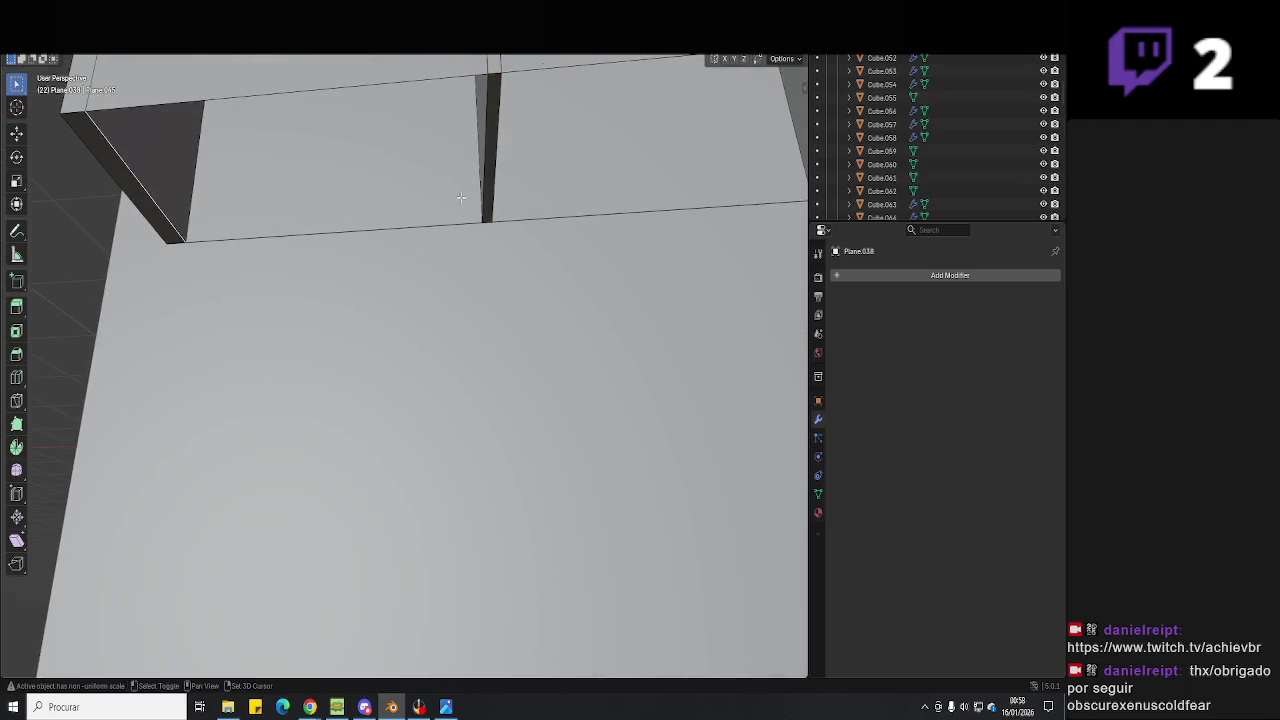
Delete the stray face beside the shelf, return to Object Mode and save the scene.
left_click(500, 218)
middle_click_drag(500, 218, 608, 245)
left_click(669, 275, "shift")
middle_click_drag(669, 275, 516, 316)
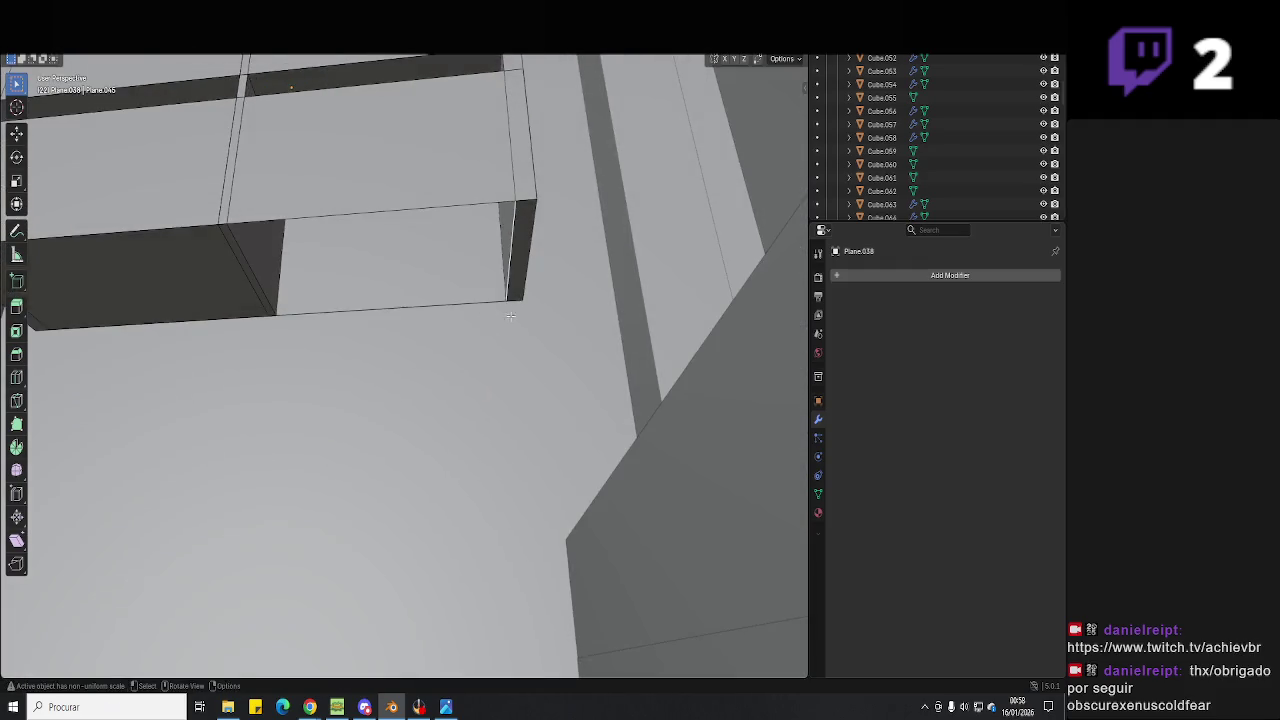
left_click(307, 300)
right_click(337, 296)
left_click(337, 296)
key("Tab")
middle_click_drag(337, 297, 423, 386)
key("ctrl+s")
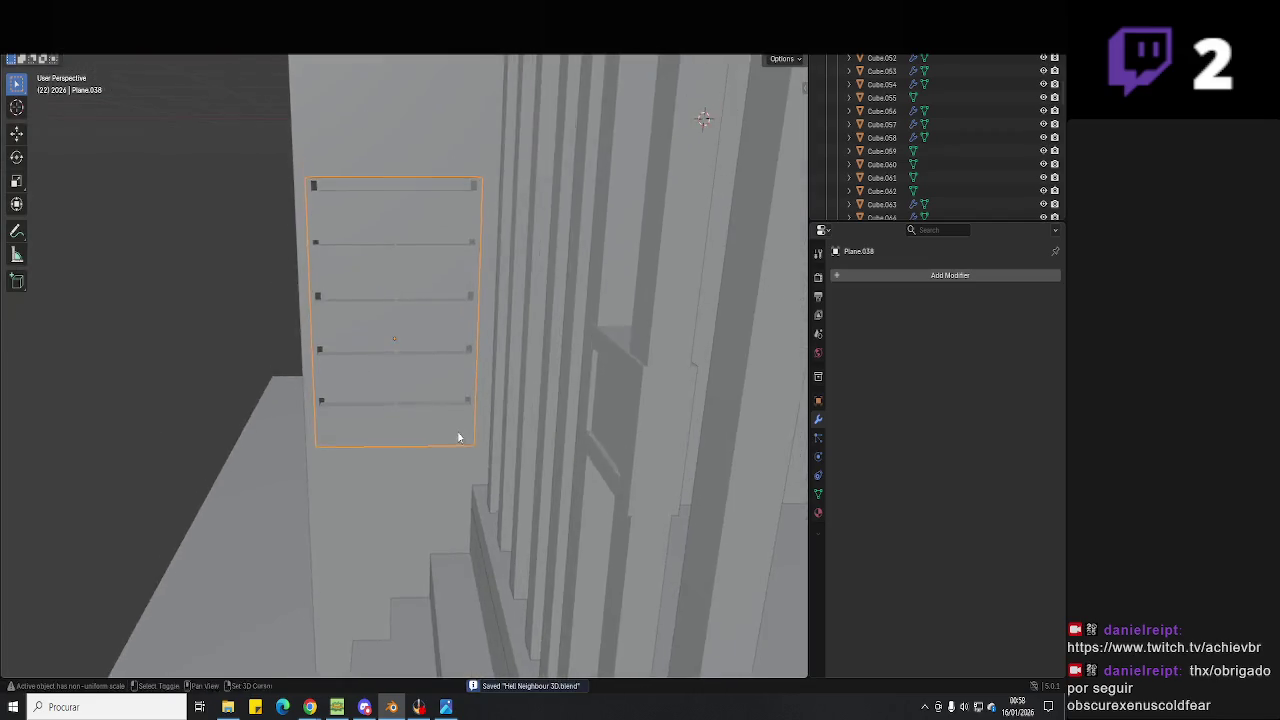
Put the mailbox panel Plane.038 into Edit Mode and isolate it in Local view.
scroll(470, 489, "up", 3)
mouse_move(471, 494)
middle_mouse_down()
mouse_move(557, 443)
mouse_move(443, 457)
mouse_move(418, 436)
mouse_move(443, 400)
mouse_move(443, 414)
mouse_move(414, 420)
mouse_move(425, 398)
mouse_move(369, 347)
middle_mouse_up()
key("Tab")
middle_click_drag(471, 360, 490, 328)
mouse_move(333, 260)
middle_mouse_down()
mouse_move(586, 403)
mouse_move(443, 494)
mouse_move(453, 475)
mouse_move(434, 380)
mouse_move(420, 474)
mouse_move(409, 414)
mouse_move(410, 470)
mouse_move(385, 465)
mouse_move(430, 488)
mouse_move(428, 509)
mouse_move(437, 306)
mouse_move(458, 467)
mouse_move(471, 380)
mouse_move(449, 400)
mouse_move(466, 386)
mouse_move(468, 440)
mouse_move(493, 191)
mouse_move(454, 374)
mouse_move(457, 209)
mouse_move(474, 434)
mouse_move(452, 230)
middle_mouse_up()
key("KP_Divide")
scroll(453, 470, "up", 5)
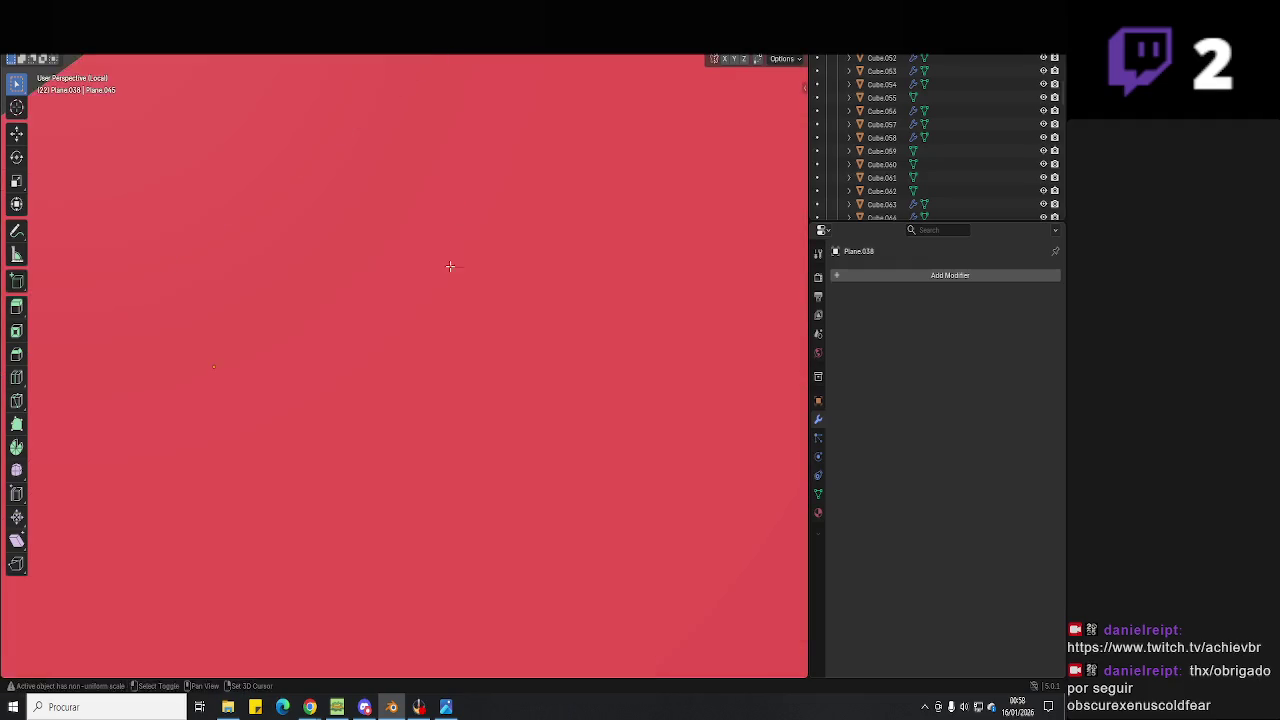
mouse_move(435, 321)
middle_mouse_down()
mouse_move(440, 434)
mouse_move(457, 406)
mouse_move(466, 194)
mouse_move(478, 416)
middle_mouse_up()
middle_click_drag(423, 337, 481, 308)
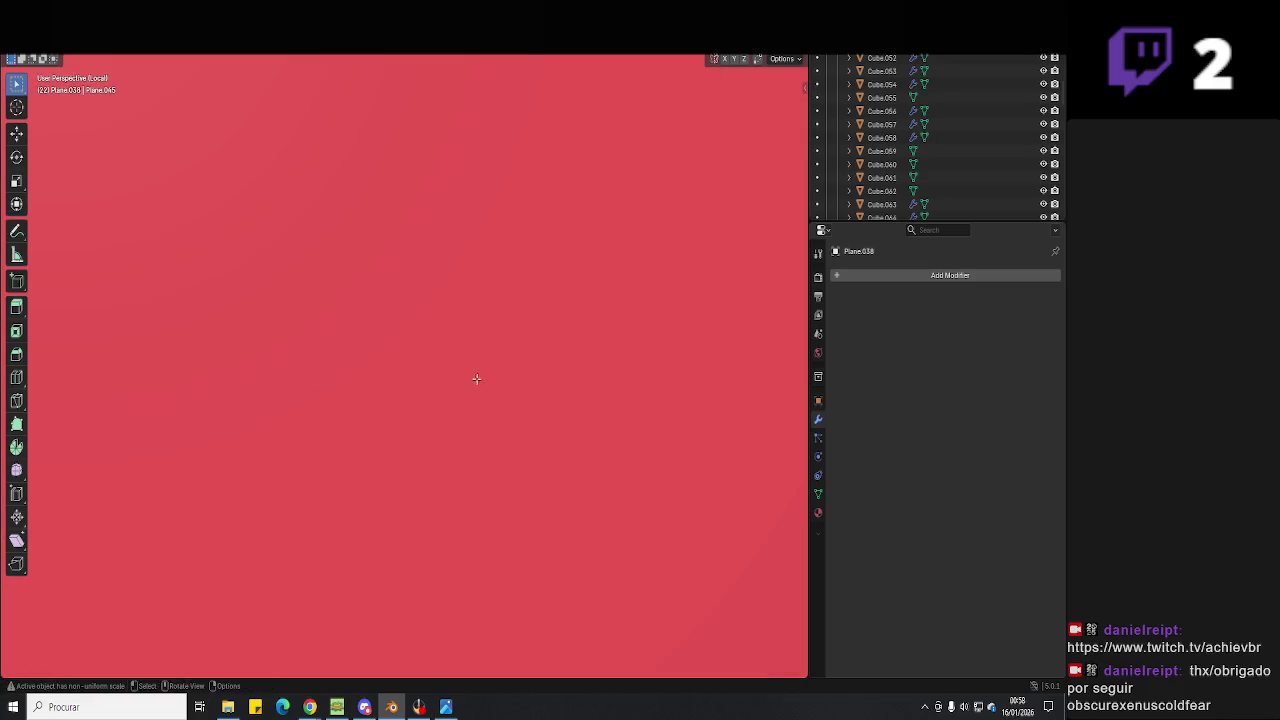
middle_click_drag(477, 367, 484, 278)
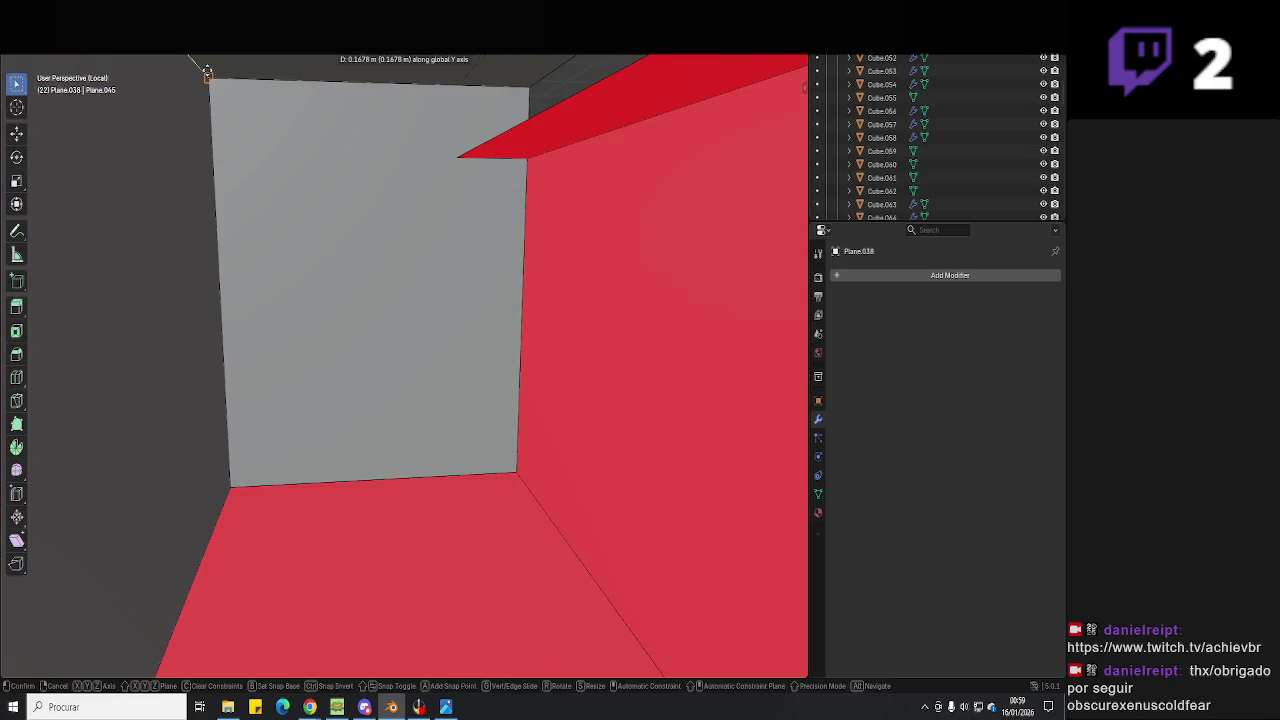
mouse_move(379, 181)
middle_mouse_down()
mouse_move(420, 463)
mouse_move(510, 385)
mouse_move(478, 357)
mouse_move(457, 366)
mouse_move(494, 363)
mouse_move(400, 426)
mouse_move(456, 349)
mouse_move(510, 487)
mouse_move(513, 396)
mouse_move(493, 395)
mouse_move(545, 335)
mouse_move(584, 344)
middle_mouse_up()
key("Tab")
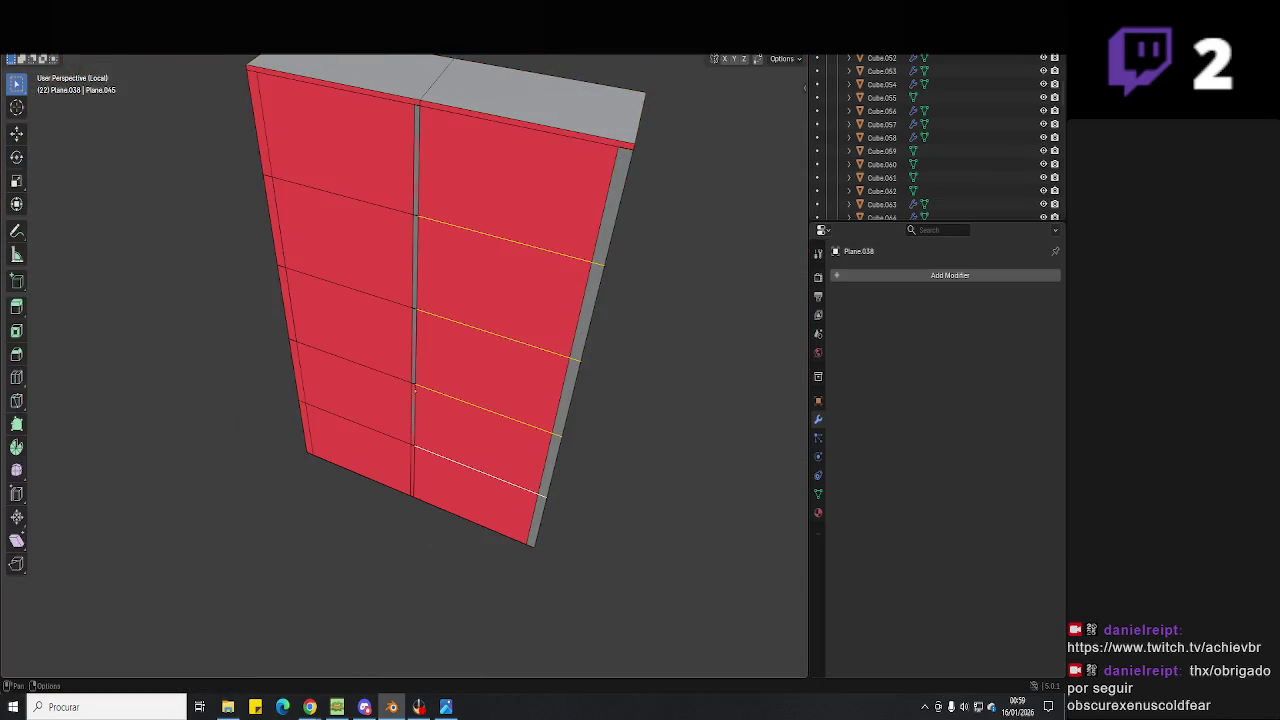
Select the top-left, top-right and thin vertical strip faces of the mailbox panel.
left_click(372, 182)
middle_click_drag(372, 182, 427, 237)
scroll(427, 237, "up", 5)
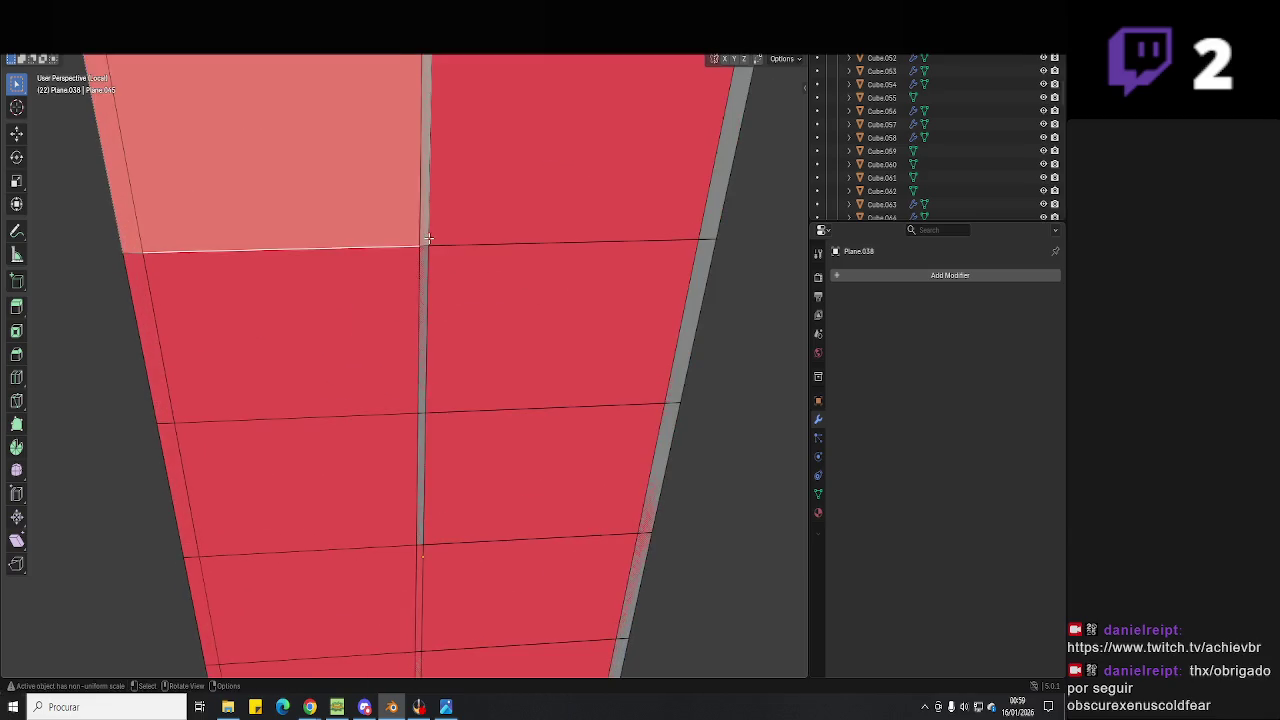
left_click(427, 237)
left_click(425, 237)
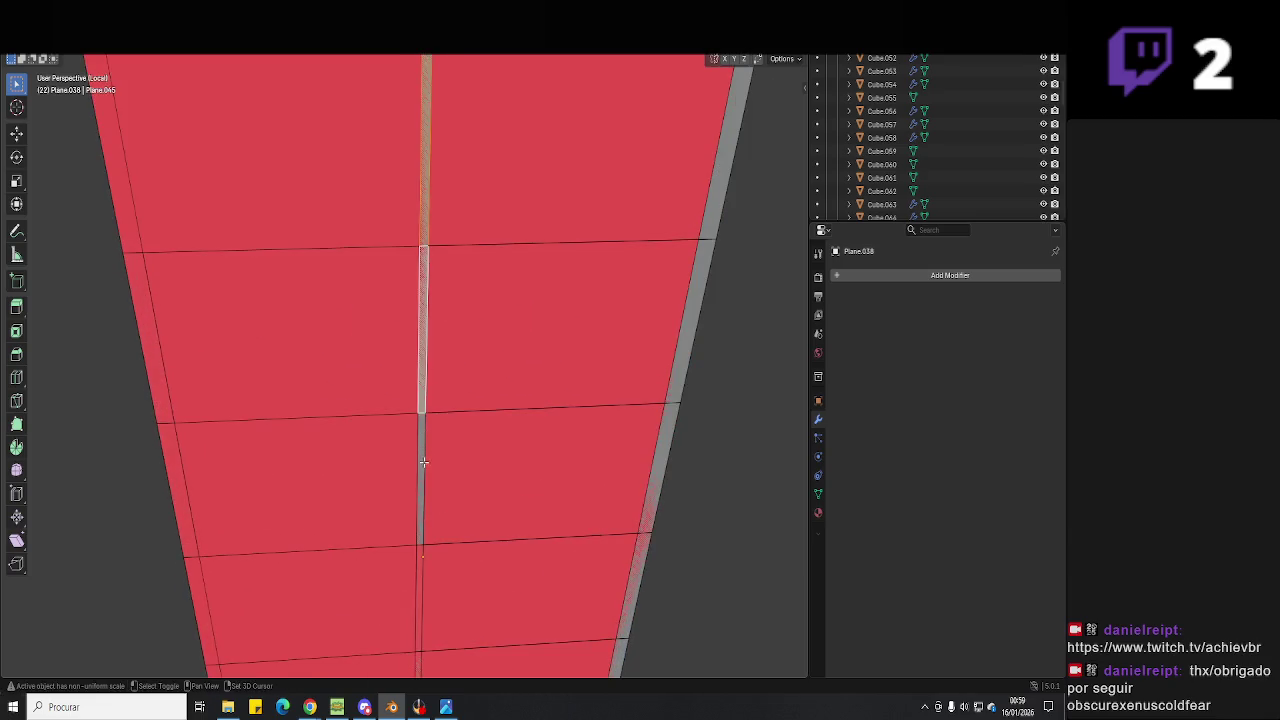
middle_click_drag(426, 452, 415, 360)
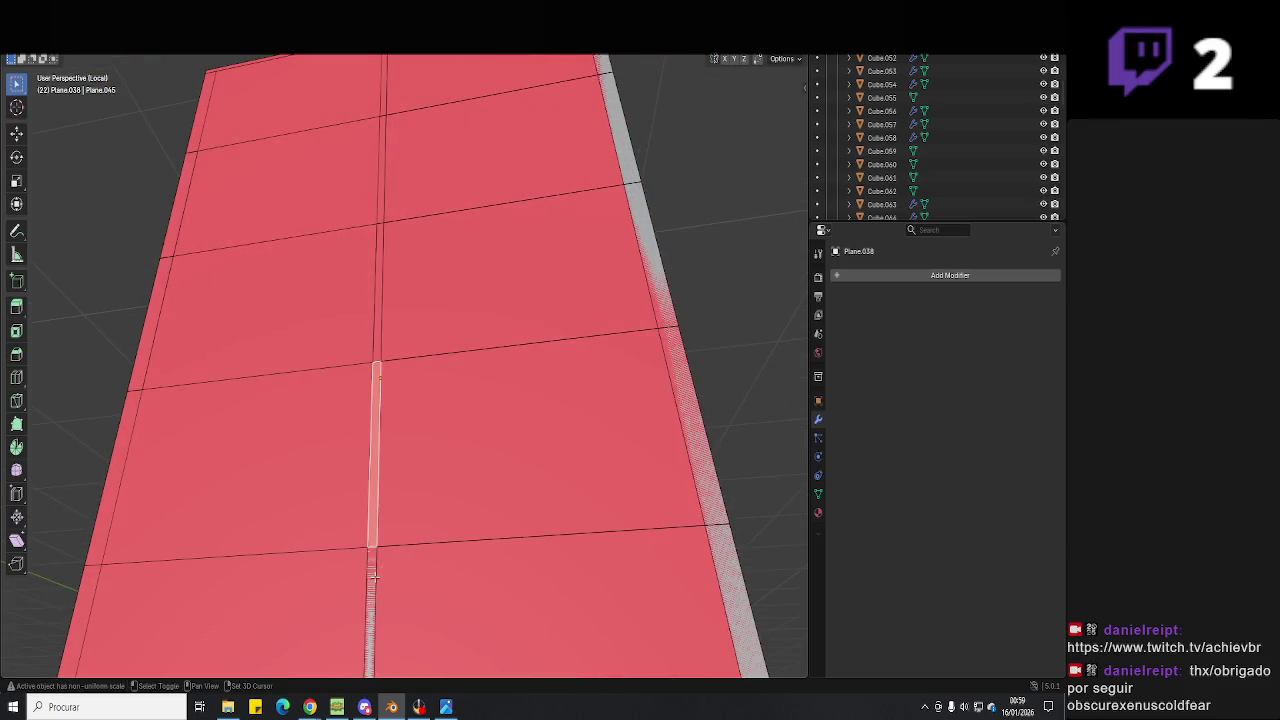
left_click(376, 552)
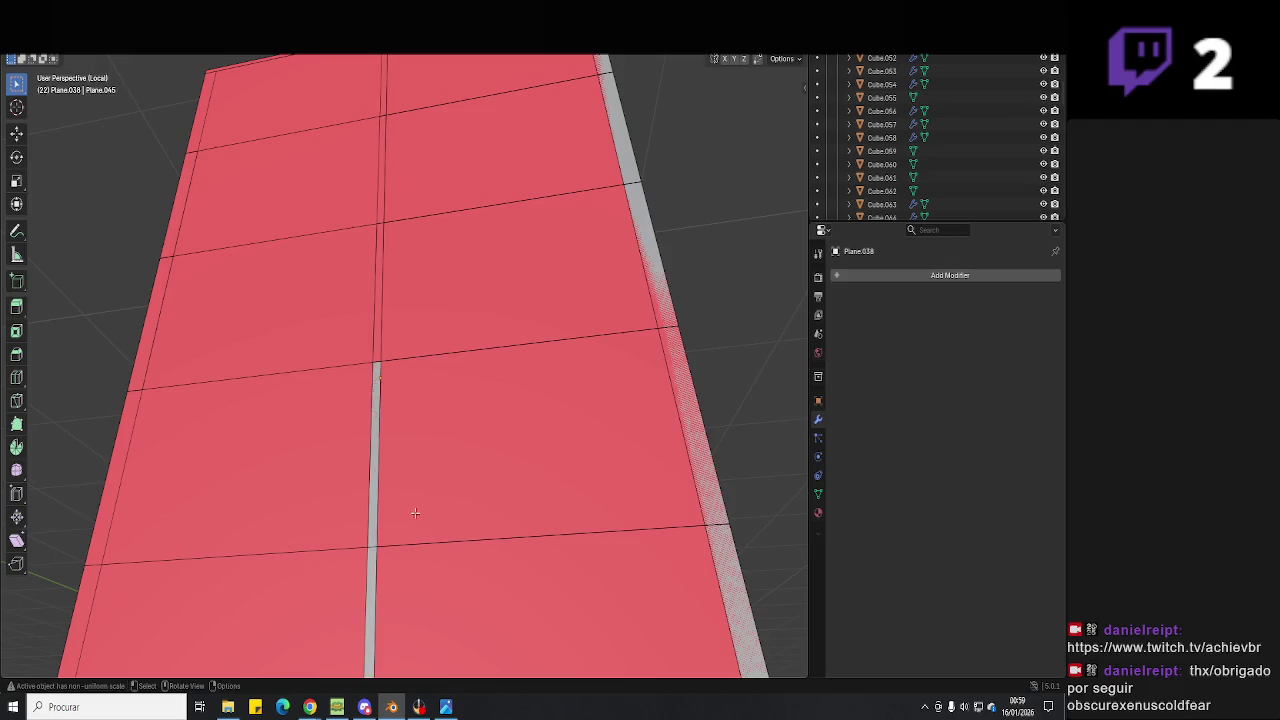
middle_click_drag(408, 514, 402, 409)
middle_click_drag(378, 307, 426, 490)
Delete the selected faces from the mailbox panel.
key("x")
key("Escape")
key("x")
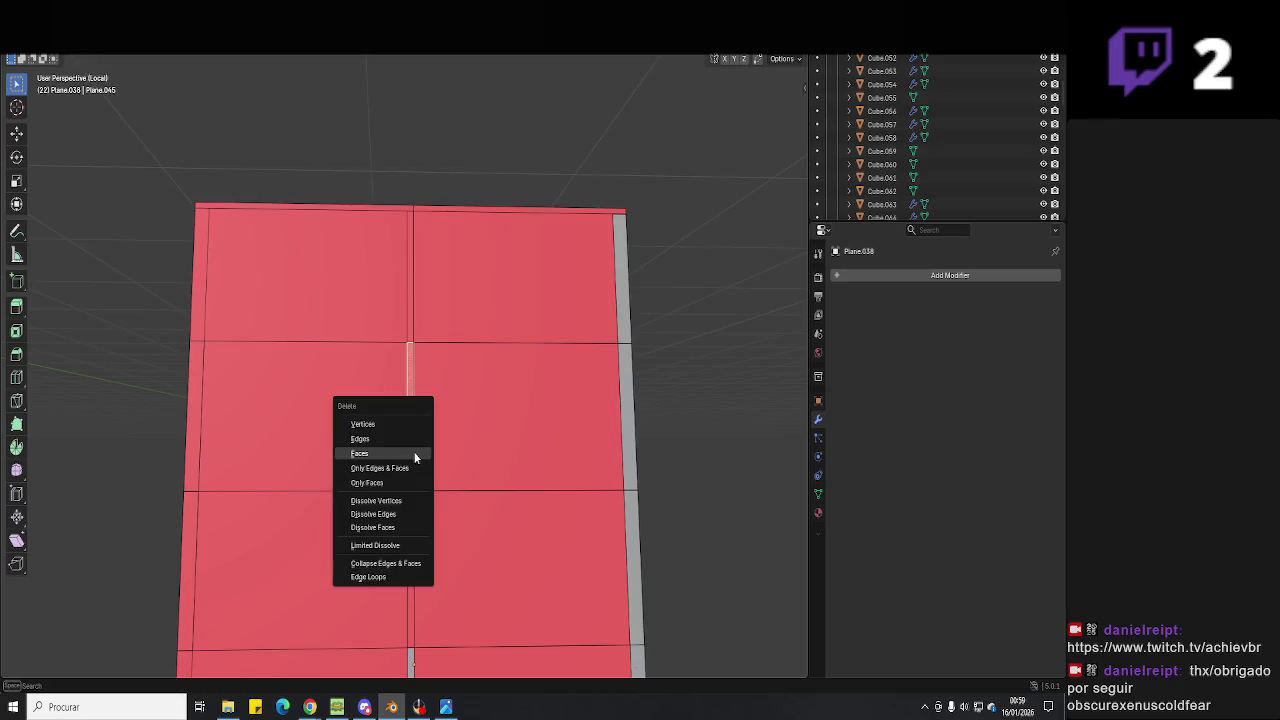
left_click(409, 336)
mouse_move(409, 338)
middle_mouse_down()
mouse_move(446, 450)
mouse_move(586, 420)
mouse_move(489, 471)
middle_mouse_up()
scroll(646, 443, "down", 5)
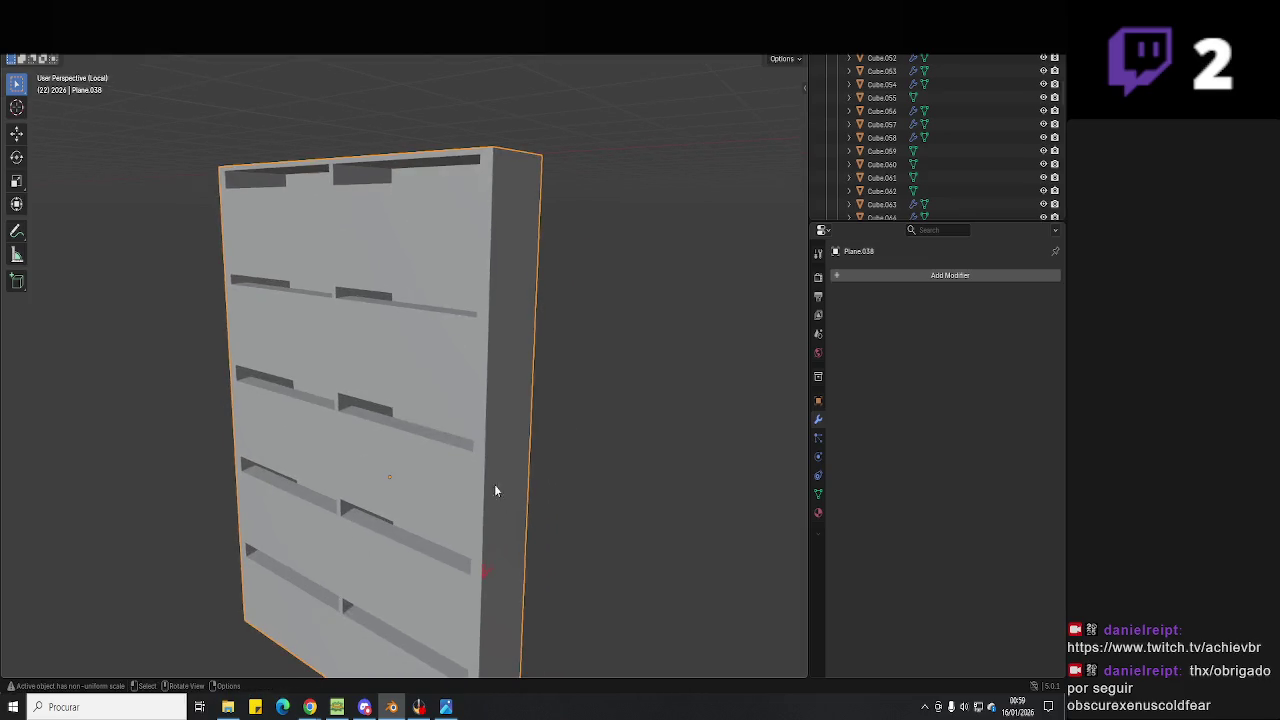
scroll(477, 328, "up", 5)
Inspect the panel edge in see-through view, return to Object Mode and save the scene.
key("Tab")
middle_click_drag(477, 328, 465, 377)
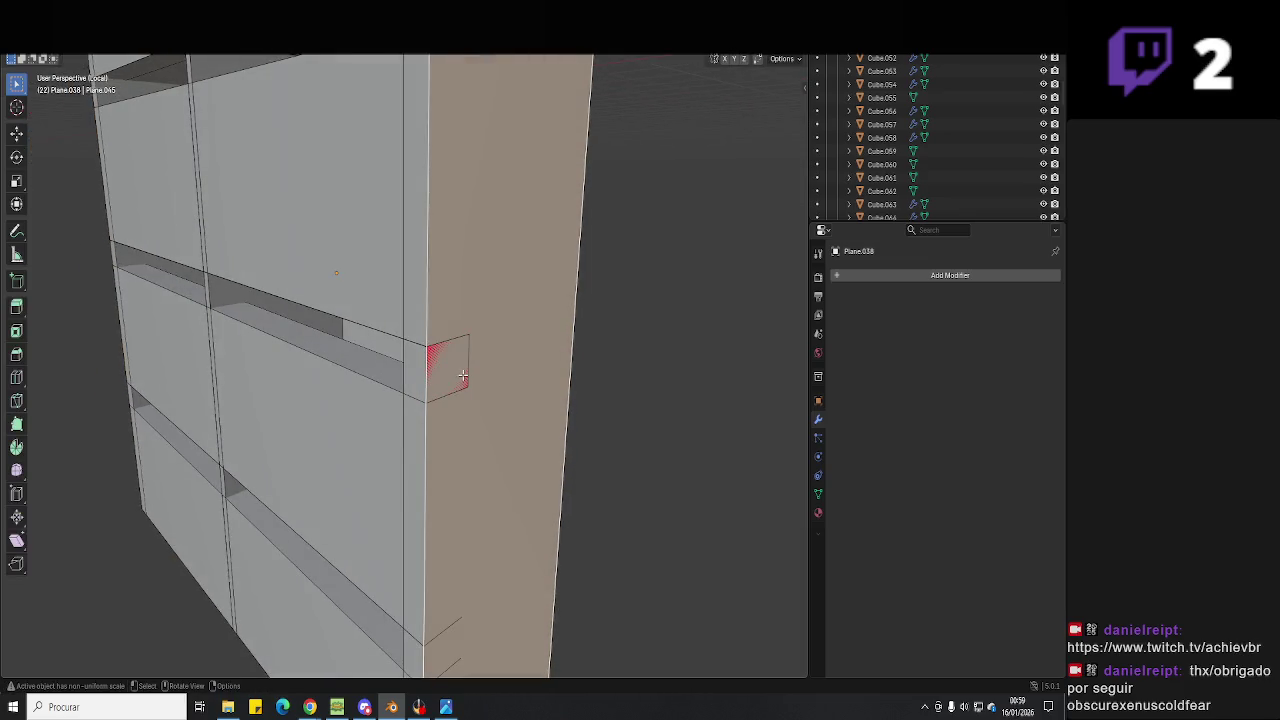
key("alt+z")
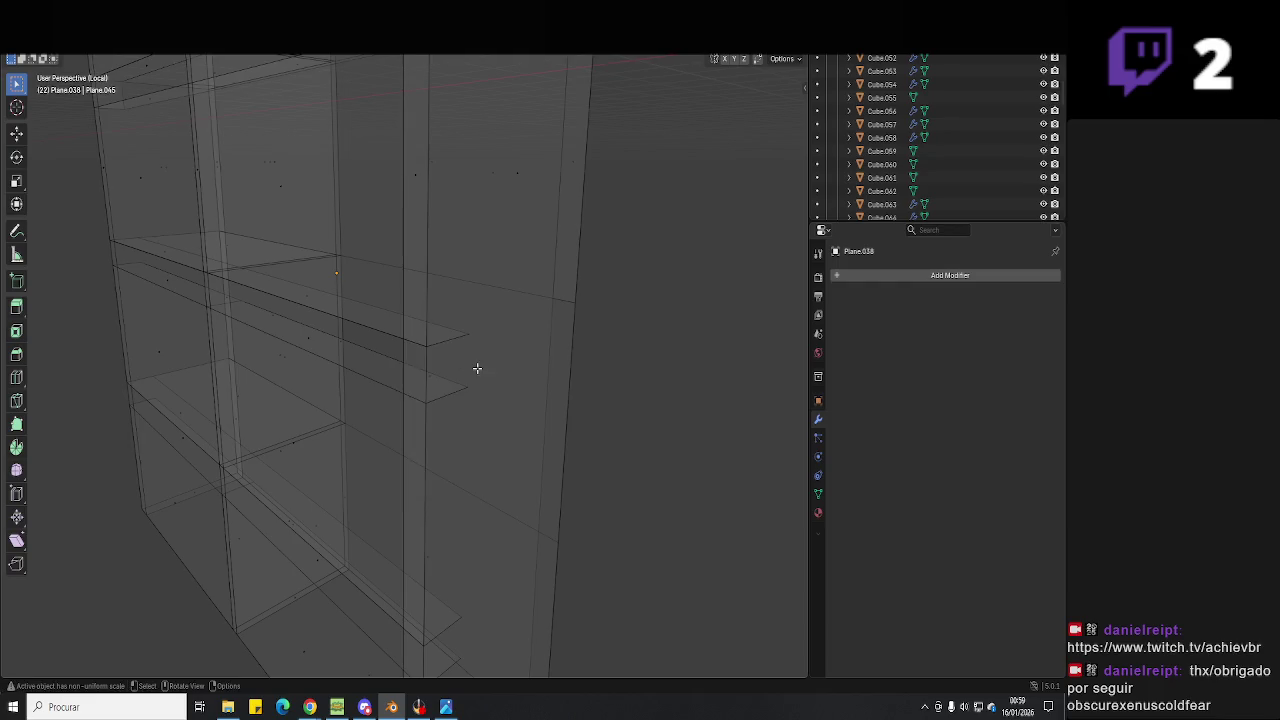
key("alt+z")
key("Tab")
scroll(512, 372, "down", 5)
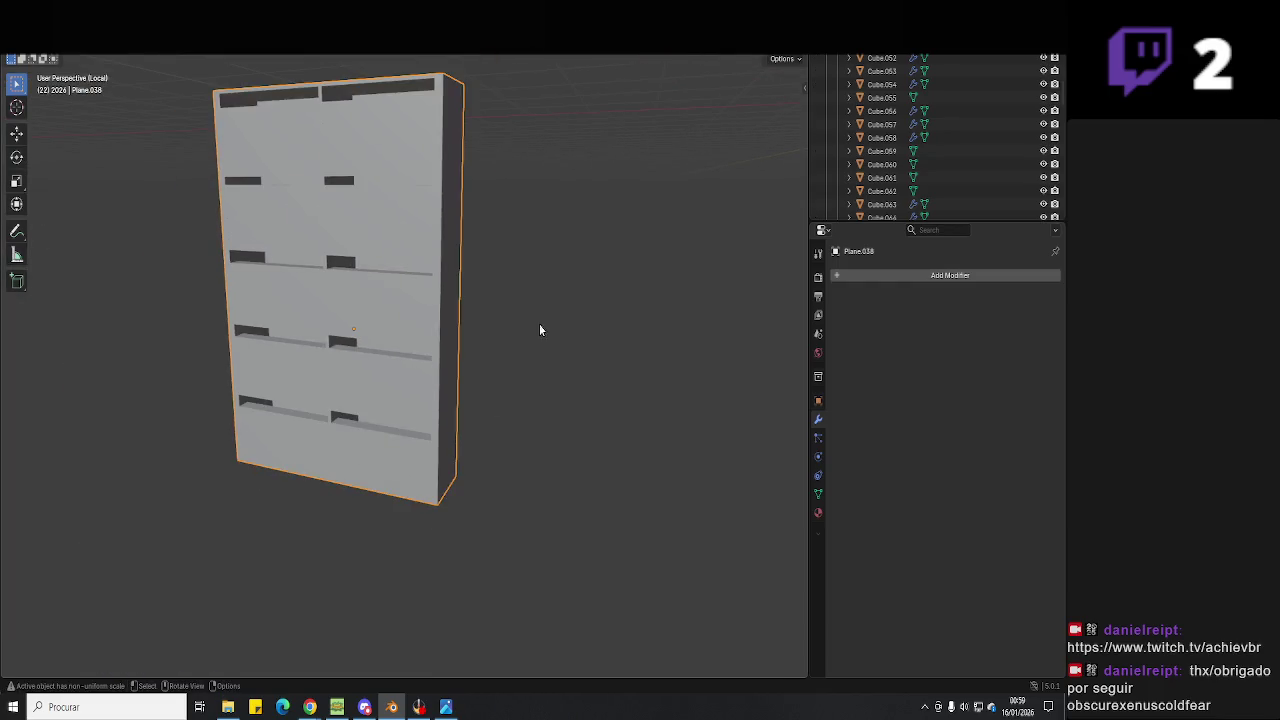
mouse_move(621, 189)
middle_mouse_down()
mouse_move(548, 234)
mouse_move(710, 153)
mouse_move(689, 260)
mouse_move(564, 266)
mouse_move(462, 224)
mouse_move(455, 404)
mouse_move(357, 409)
middle_mouse_up()
key("ctrl+s")
Extrude the inner ledge along the red walls inside the mailbox cabinet.
scroll(462, 224, "down", 3)
key("Tab")
scroll(514, 471, "up", 3)
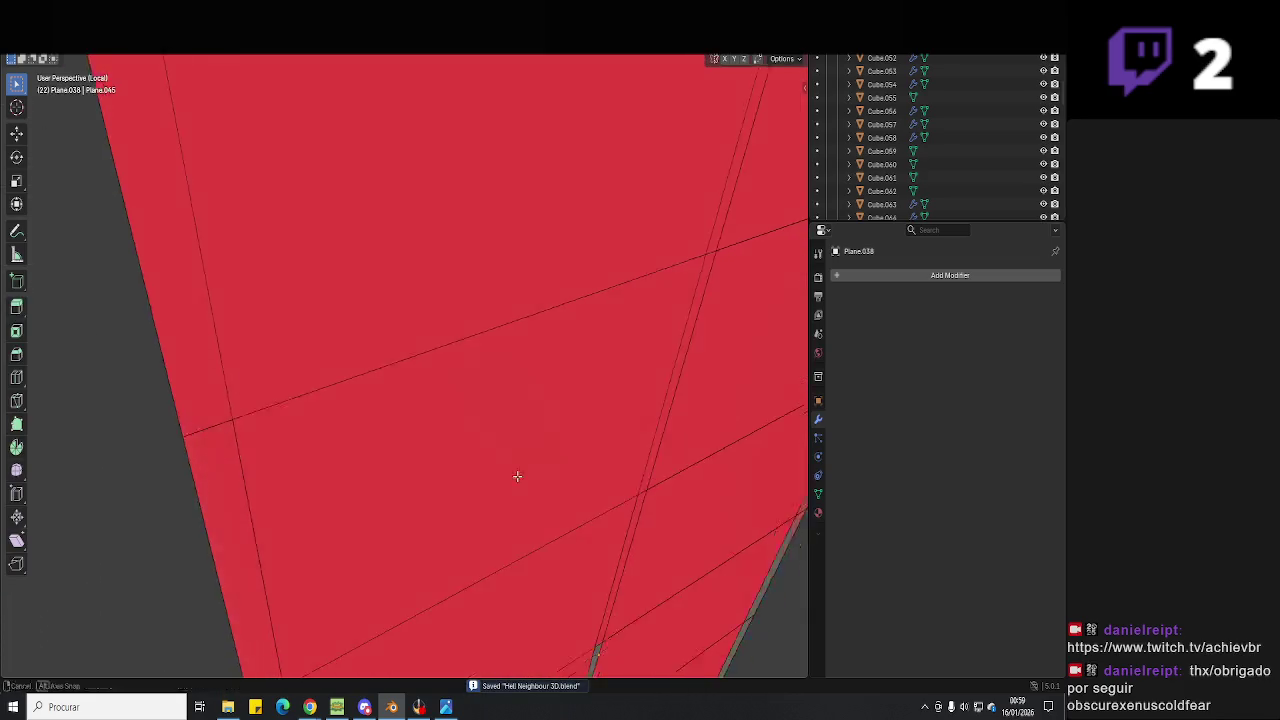
scroll(537, 497, "up", 2)
mouse_move(537, 497)
middle_mouse_down()
mouse_move(586, 423)
mouse_move(167, 72)
middle_mouse_up()
mouse_move(202, 119)
middle_mouse_down()
mouse_move(363, 294)
mouse_move(400, 391)
mouse_move(360, 363)
mouse_move(418, 410)
mouse_move(517, 414)
mouse_move(480, 394)
mouse_move(438, 289)
mouse_move(434, 457)
mouse_move(451, 386)
mouse_move(489, 429)
mouse_move(516, 497)
mouse_move(466, 429)
mouse_move(494, 517)
mouse_move(441, 468)
mouse_move(517, 103)
mouse_move(454, 363)
middle_mouse_up()
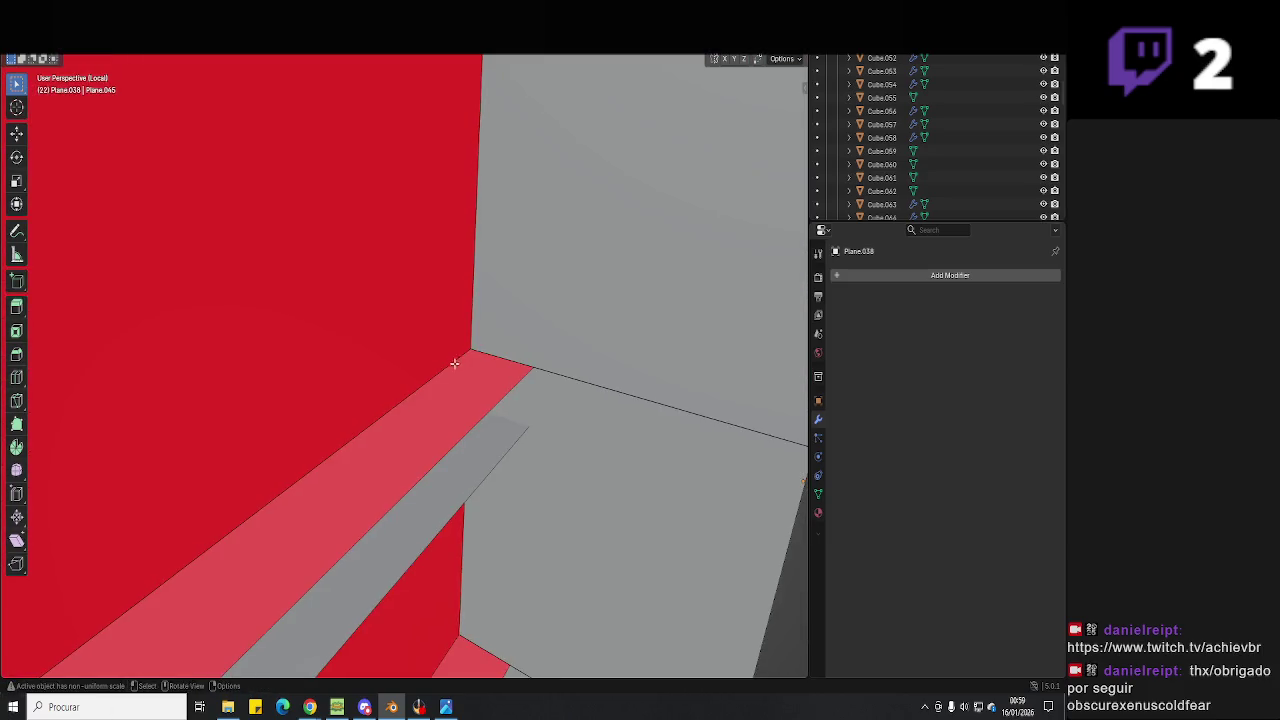
middle_click_drag(449, 496, 427, 397)
mouse_move(429, 122)
middle_mouse_down()
mouse_move(455, 473)
mouse_move(474, 254)
mouse_move(497, 397)
middle_mouse_up()
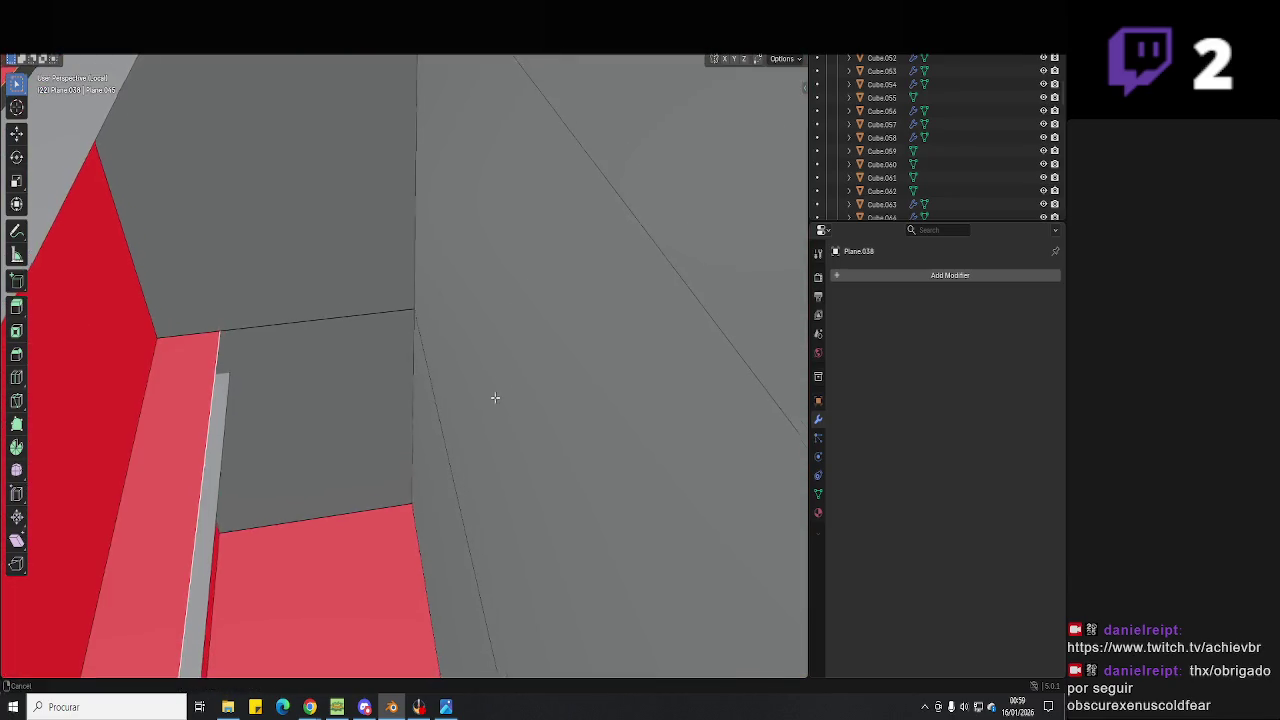
left_click(425, 333)
scroll(400, 303, "down", 3)
scroll(460, 303, "down", 3)
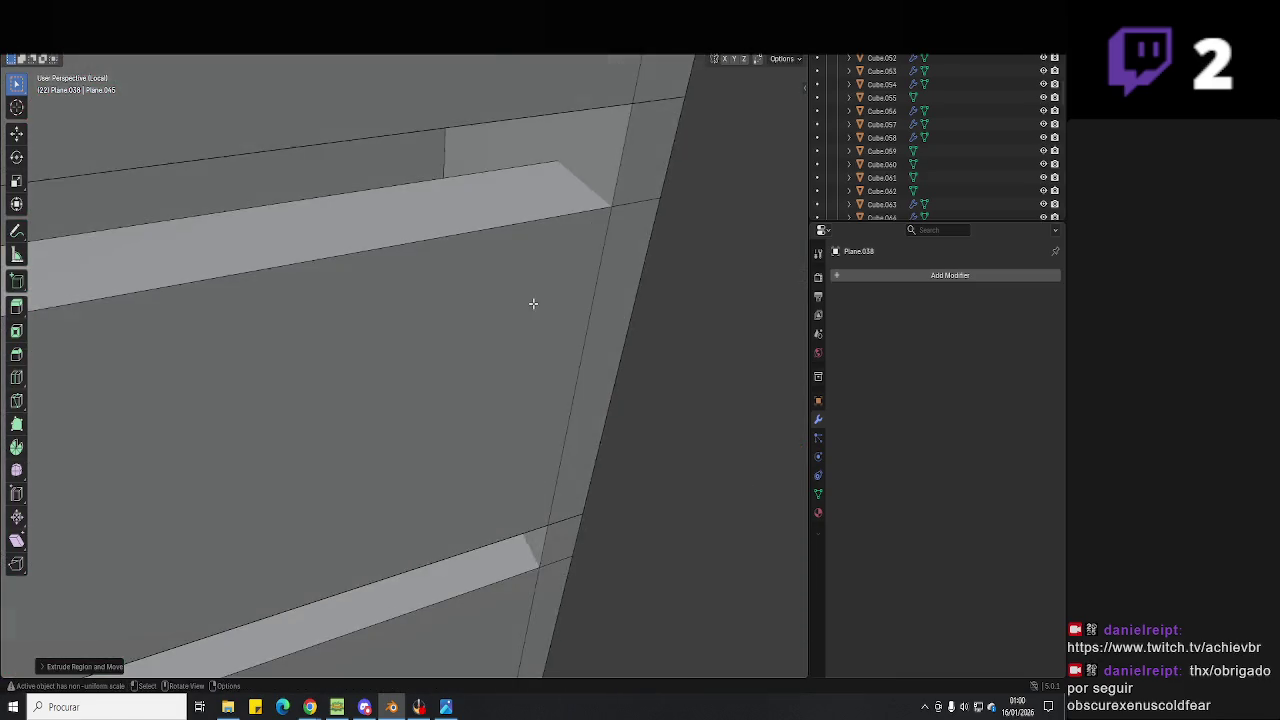
scroll(508, 314, "down", 2)
Return to Object Mode, leave Local view to show the whole entrance, and save.
key("Tab")
mouse_move(508, 314)
middle_mouse_down()
mouse_move(511, 206)
mouse_move(500, 257)
mouse_move(583, 376)
mouse_move(566, 392)
mouse_move(391, 414)
mouse_move(512, 425)
mouse_move(566, 397)
mouse_move(437, 206)
mouse_move(509, 289)
mouse_move(476, 312)
mouse_move(500, 357)
mouse_move(598, 286)
mouse_move(657, 266)
mouse_move(585, 312)
mouse_move(516, 273)
middle_mouse_up()
key("KP_Divide")
mouse_move(412, 293)
middle_mouse_down()
mouse_move(443, 289)
mouse_move(349, 371)
mouse_move(537, 337)
middle_mouse_up()
key("ctrl+s")
Select the gate door and compare it against the reference photo of the gate.
left_click(537, 337)
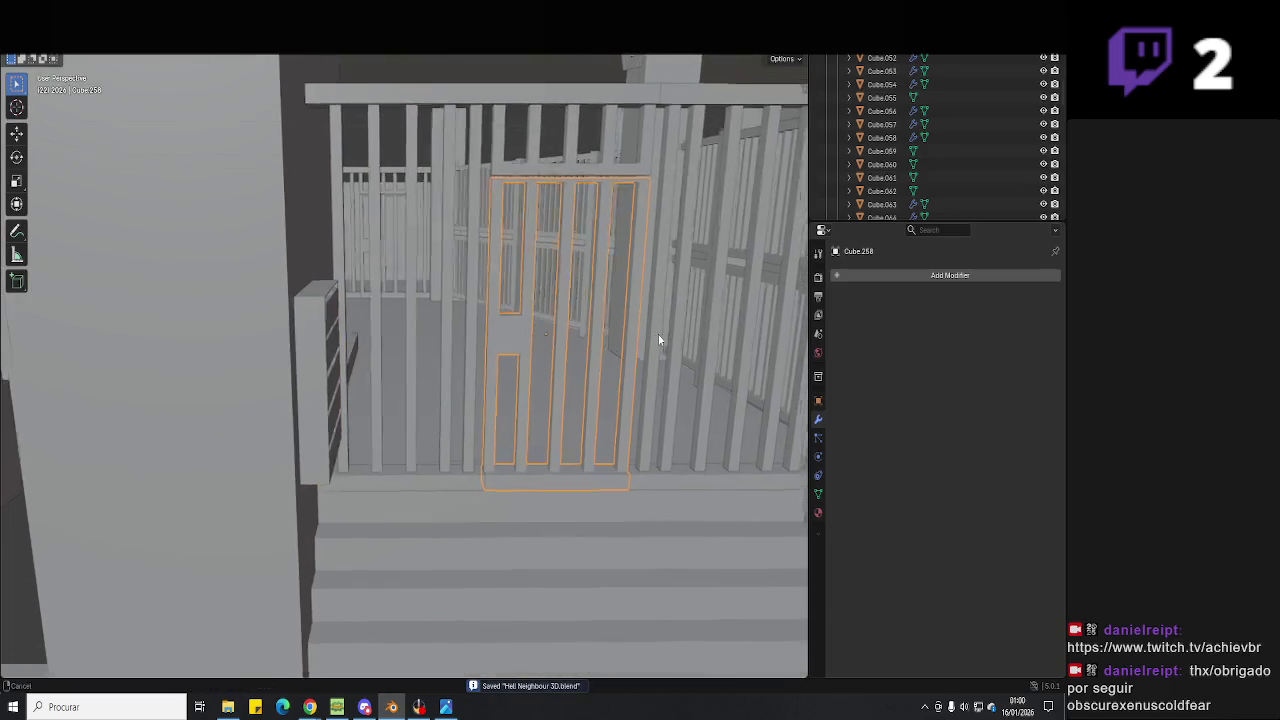
middle_click_drag(666, 337, 585, 376)
left_click(445, 709)
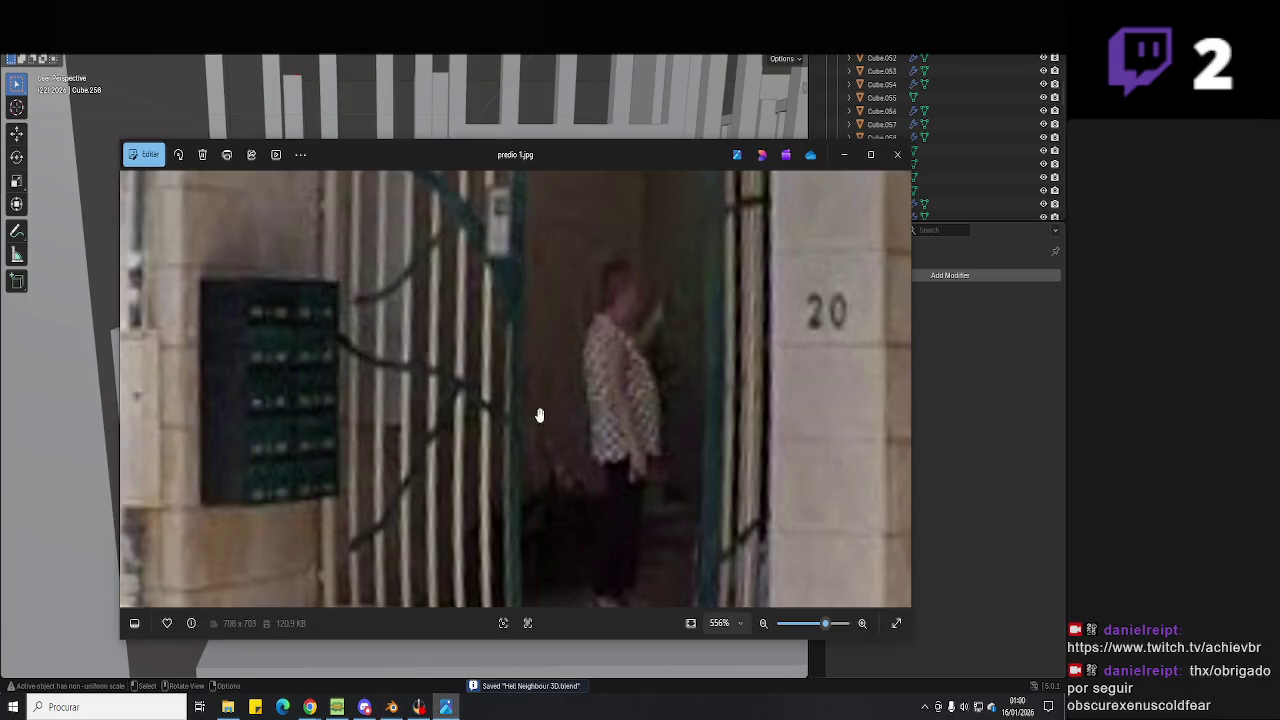
left_click_drag(516, 357, 509, 418)
left_click(447, 707)
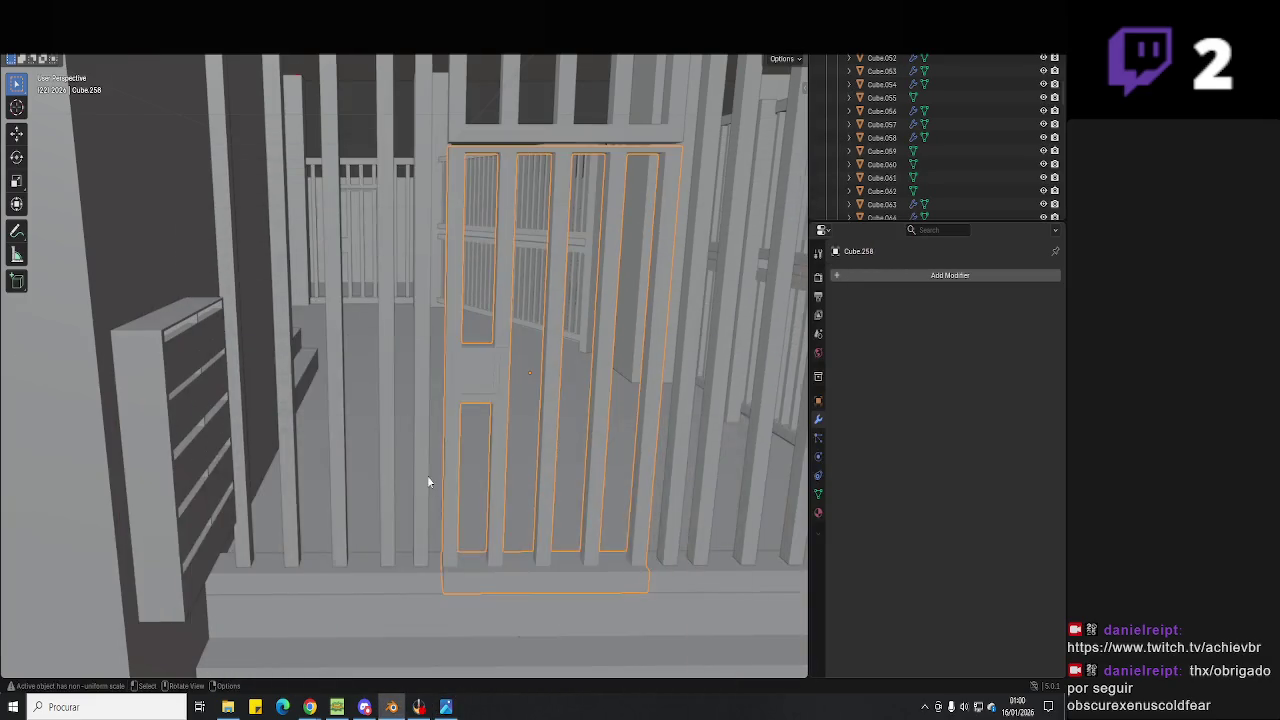
middle_click_drag(429, 478, 389, 434)
Add a new cube, place it on the railing and scale it taller along Z.
key("shift+a")
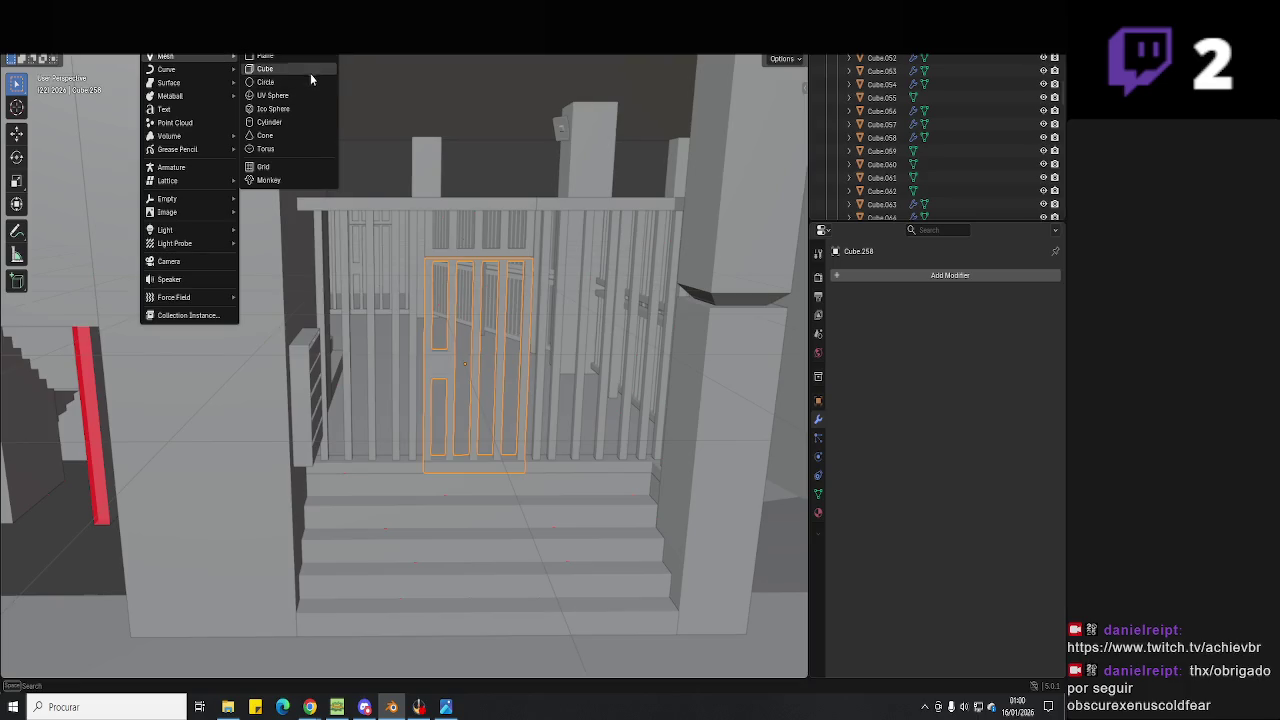
left_click(309, 72)
mouse_move(309, 72)
middle_mouse_down()
mouse_move(432, 350)
mouse_move(440, 300)
mouse_move(349, 319)
middle_mouse_up()
key("g")
left_click(440, 300)
key("s")
left_click(444, 302)
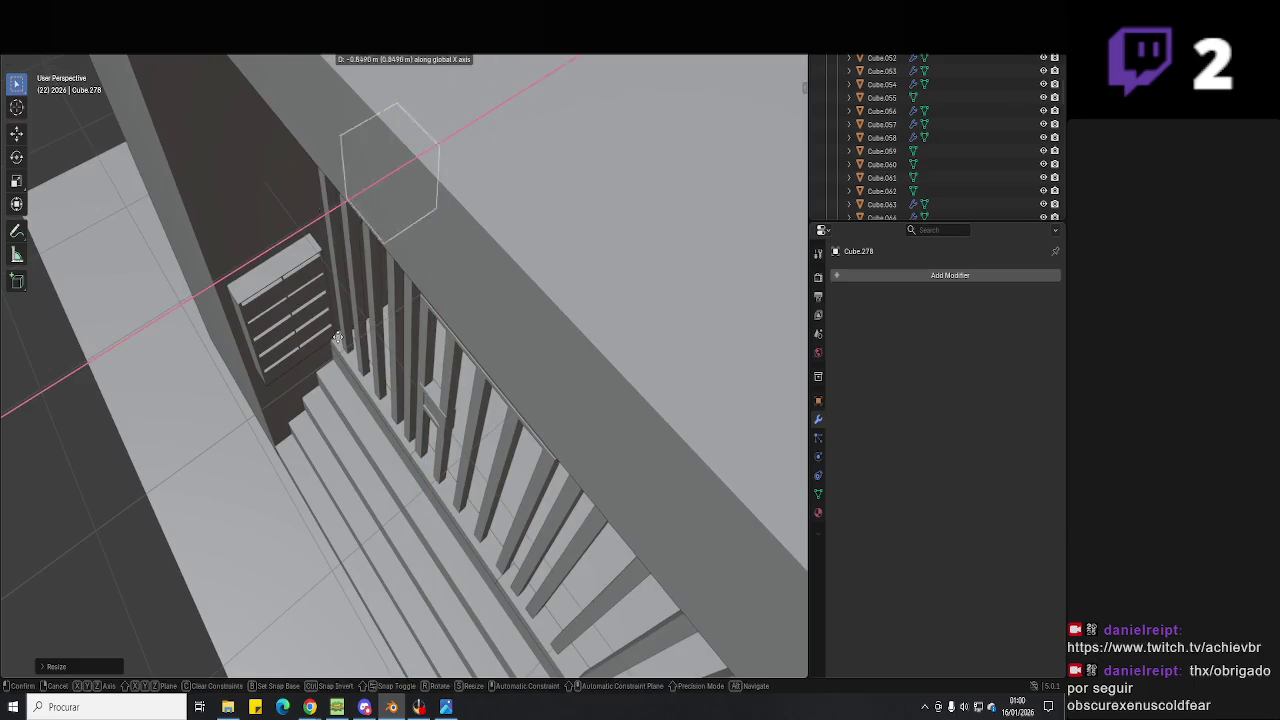
key("s")
key("z")
left_click(291, 125)
Shift the cube twice along the Y axis and shrink it overall.
middle_click_drag(291, 125, 352, 266)
key("g")
key("y")
left_click(352, 266)
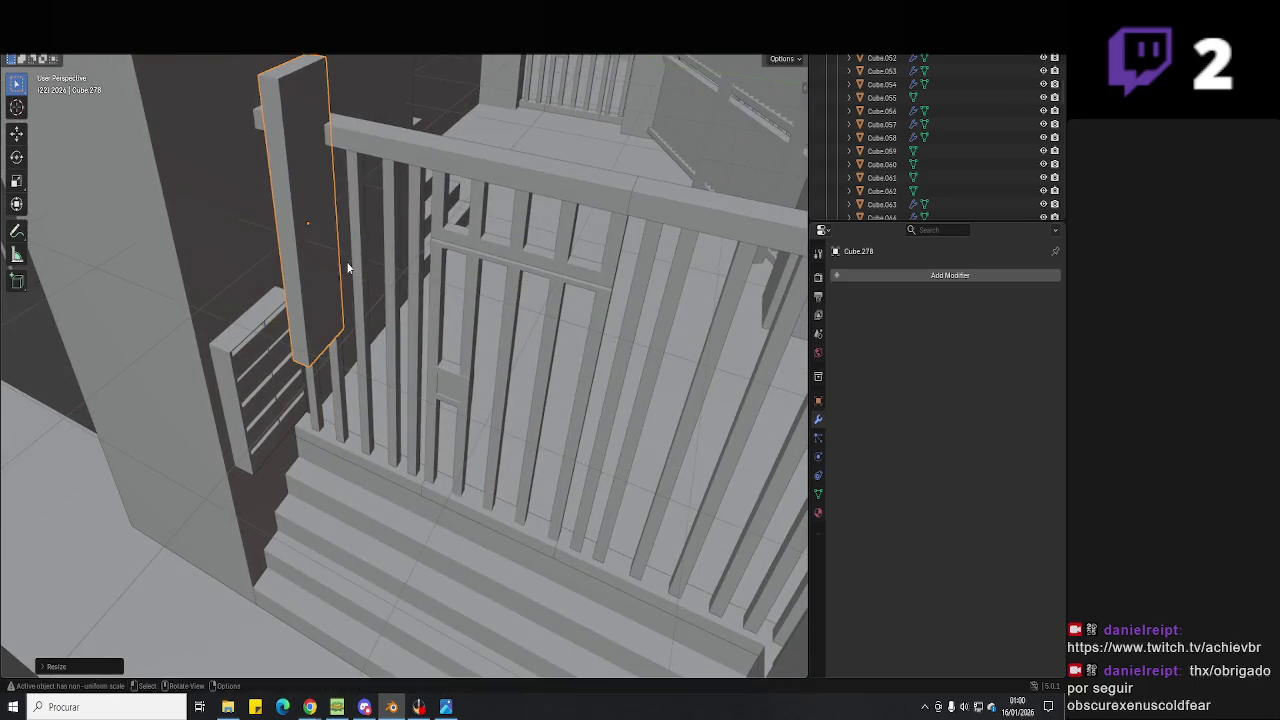
key("g")
key("y")
left_click(440, 371)
mouse_move(440, 371)
middle_mouse_down()
mouse_move(440, 300)
mouse_move(491, 214)
middle_mouse_up()
key("s")
left_click(440, 300)
Narrow the cube twice along X and lower it along Z.
key("s")
key("x")
left_click(381, 259)
key("s")
key("x")
left_click(396, 263)
scroll(505, 237, "down", 5)
key("g")
key("z")
left_click(528, 228)
Reposition the box with X-axis moves and a raise along Z toward the gate post.
middle_click_drag(528, 228, 430, 370)
key("g")
key("x")
left_click(430, 370)
key("g")
key("z")
left_click(414, 253)
key("g")
key("x")
left_click(400, 270)
Lower the box onto the gate post, nudge it along X, and check the reference photo.
middle_click_drag(400, 270, 483, 275)
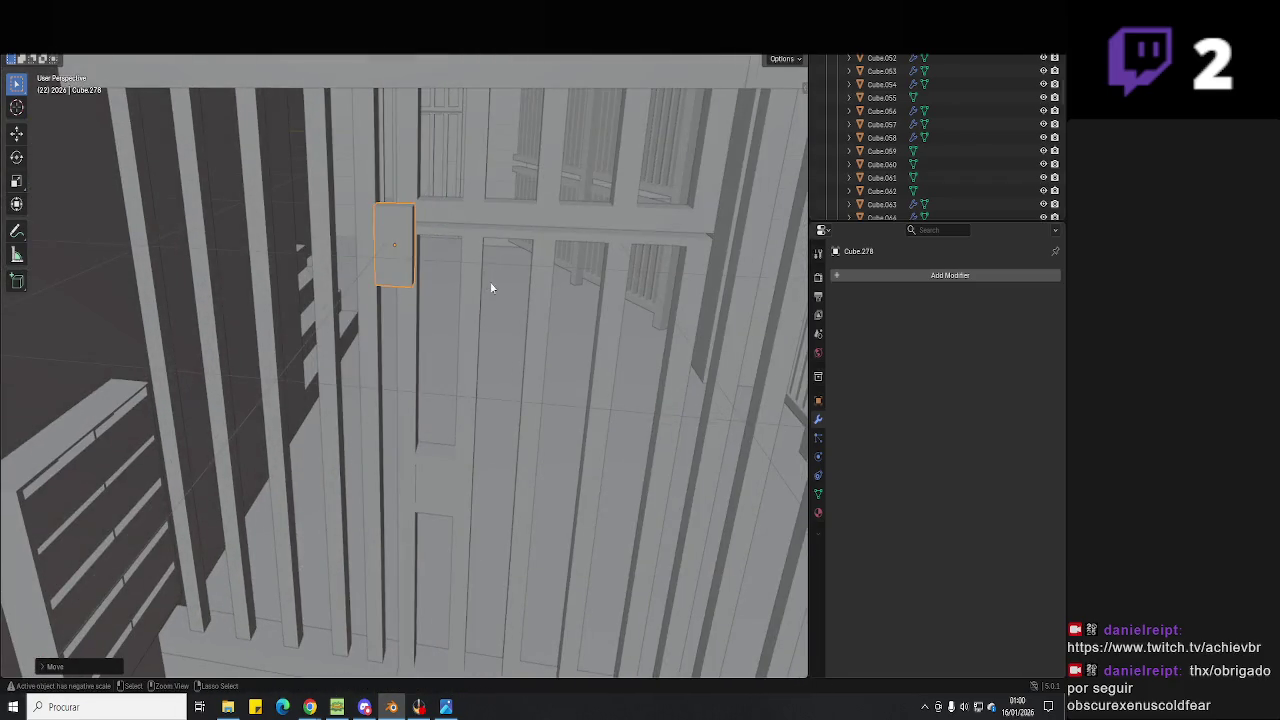
key("g")
key("z")
left_click(481, 363)
mouse_move(481, 363)
middle_mouse_down()
mouse_move(519, 229)
mouse_move(517, 355)
middle_mouse_up()
key("g")
key("x")
left_click(522, 354)
left_click(446, 707)
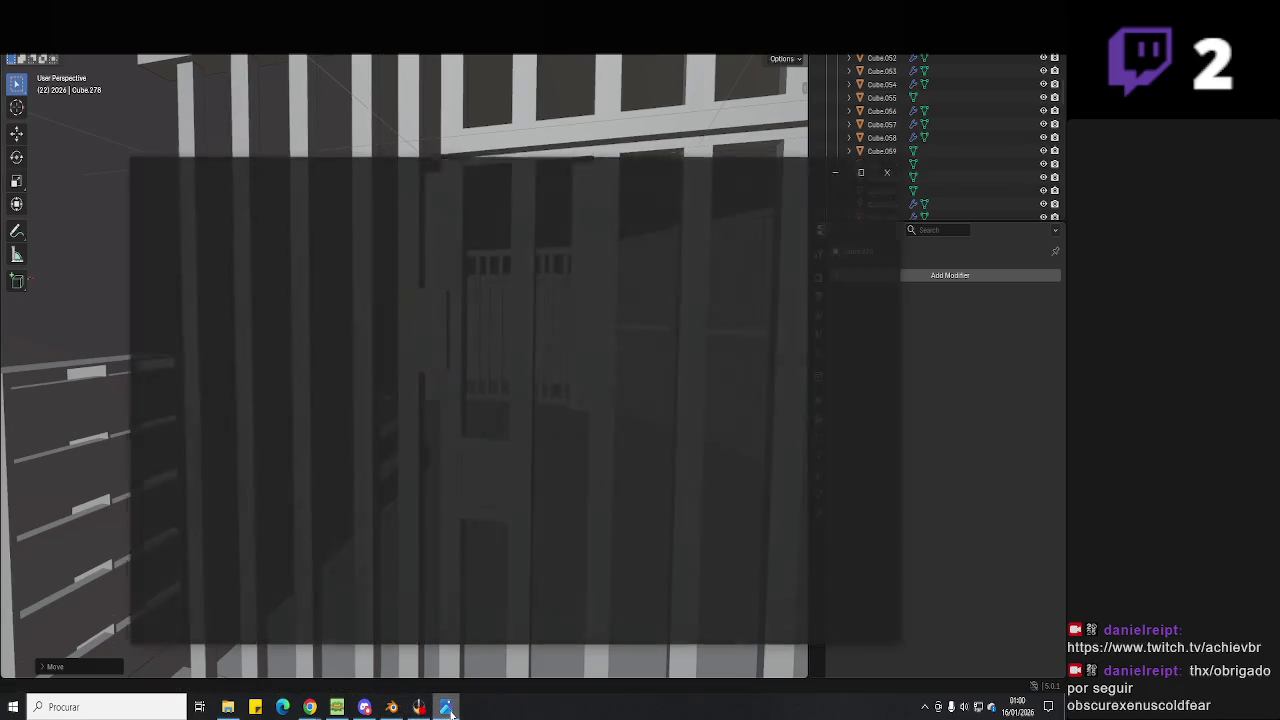
scroll(512, 525, "down", 1)
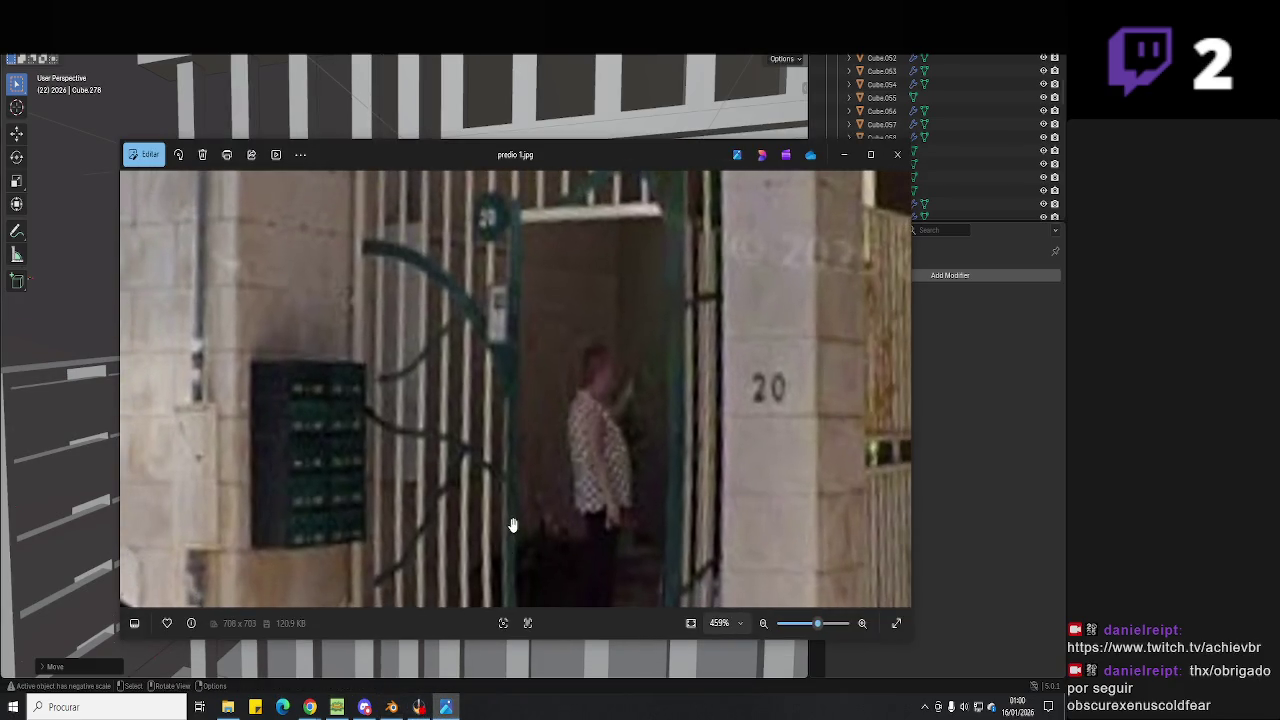
left_click(446, 707)
middle_click_drag(461, 500, 436, 438)
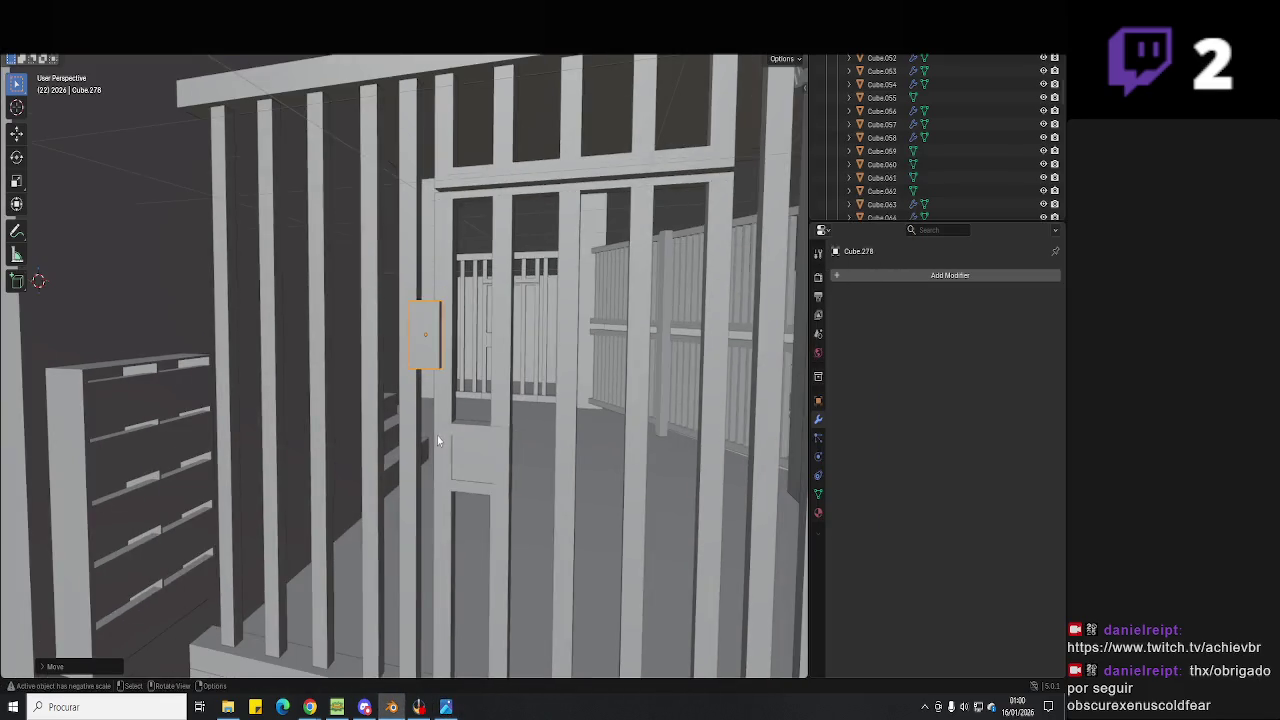
Make the intercom box taller and shrink its Y depth into a thin panel.
key("g")
key("z")
key("s")
mouse_move(441, 362)
middle_mouse_down()
mouse_move(461, 378)
mouse_move(430, 262)
middle_mouse_up()
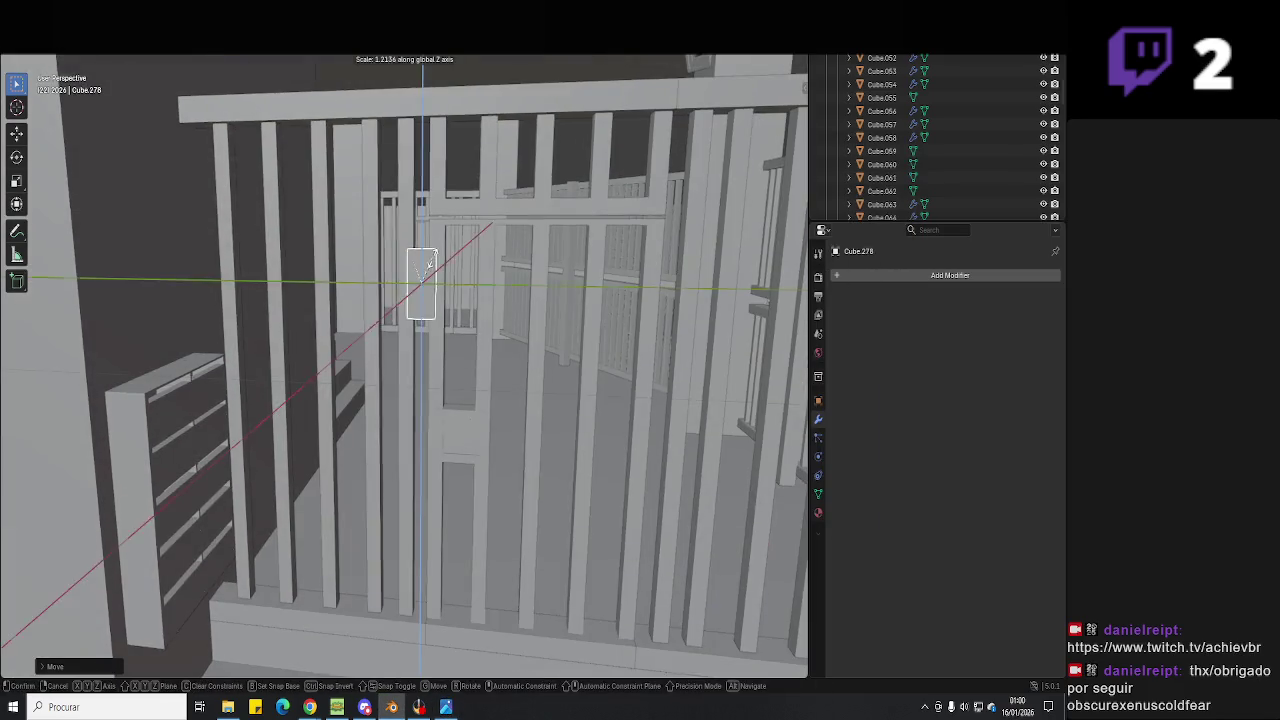
left_click(431, 259)
key("s")
key("y")
left_click(444, 276)
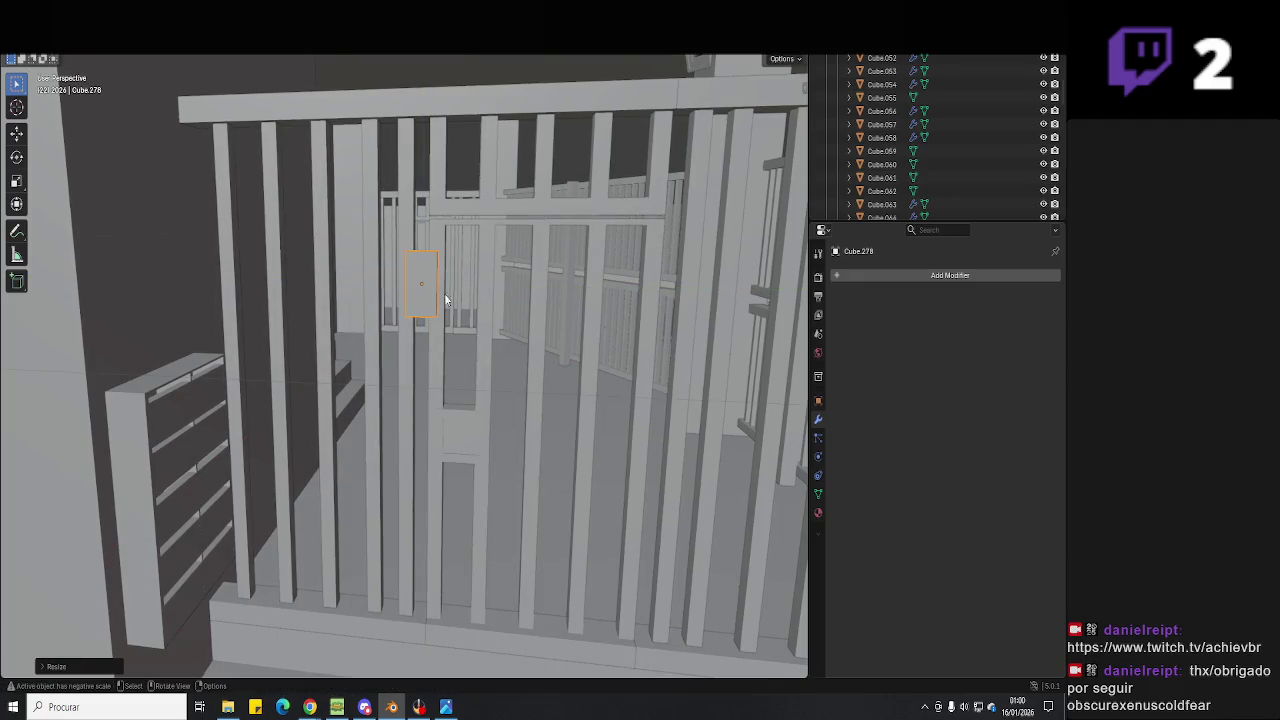
key("alt+Tab")
key("alt+Tab")
key("s")
key("y")
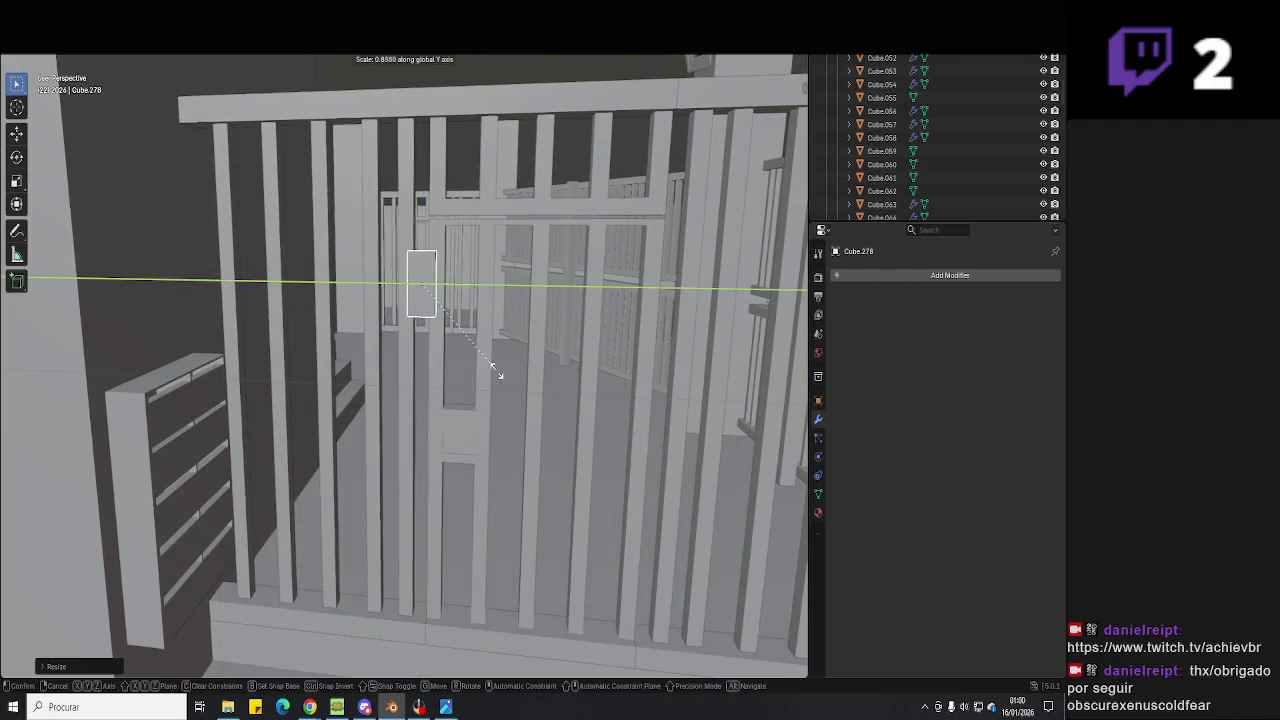
left_click(490, 368)
Isolate the box in local view and inset its front face.
key("KP_Divide")
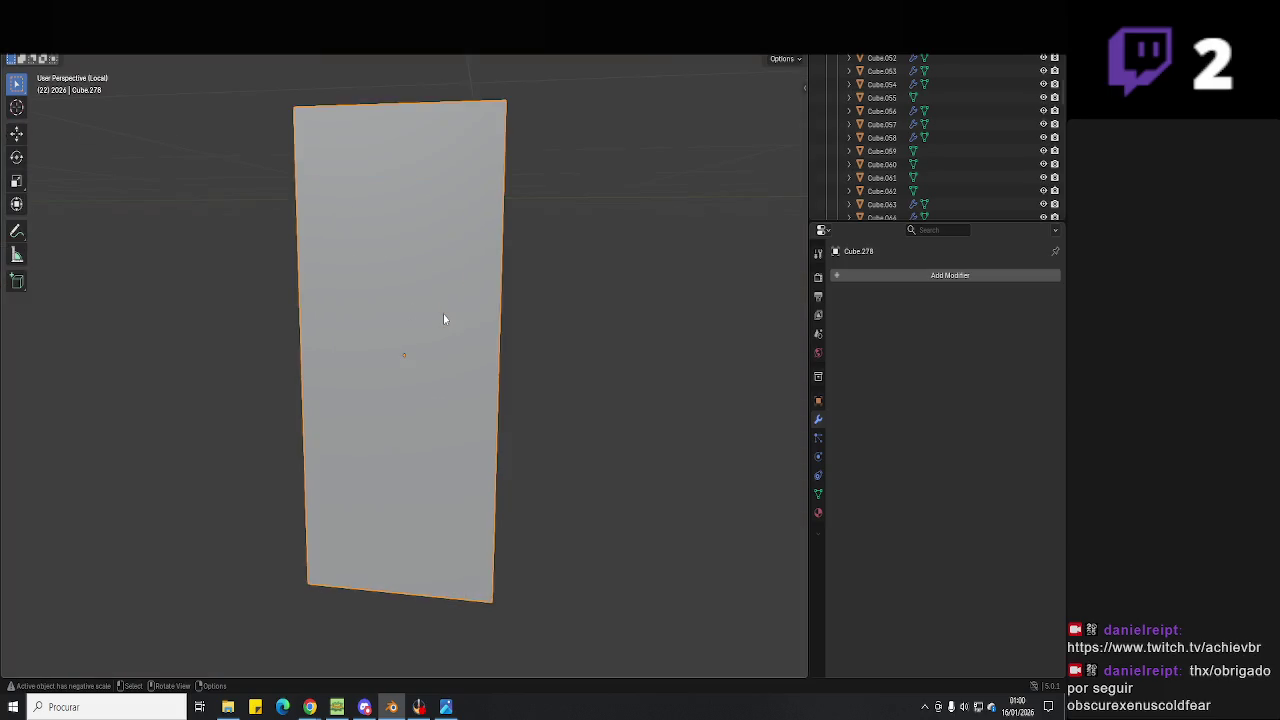
scroll(443, 315, "down", 2)
key("Tab")
left_click(410, 380)
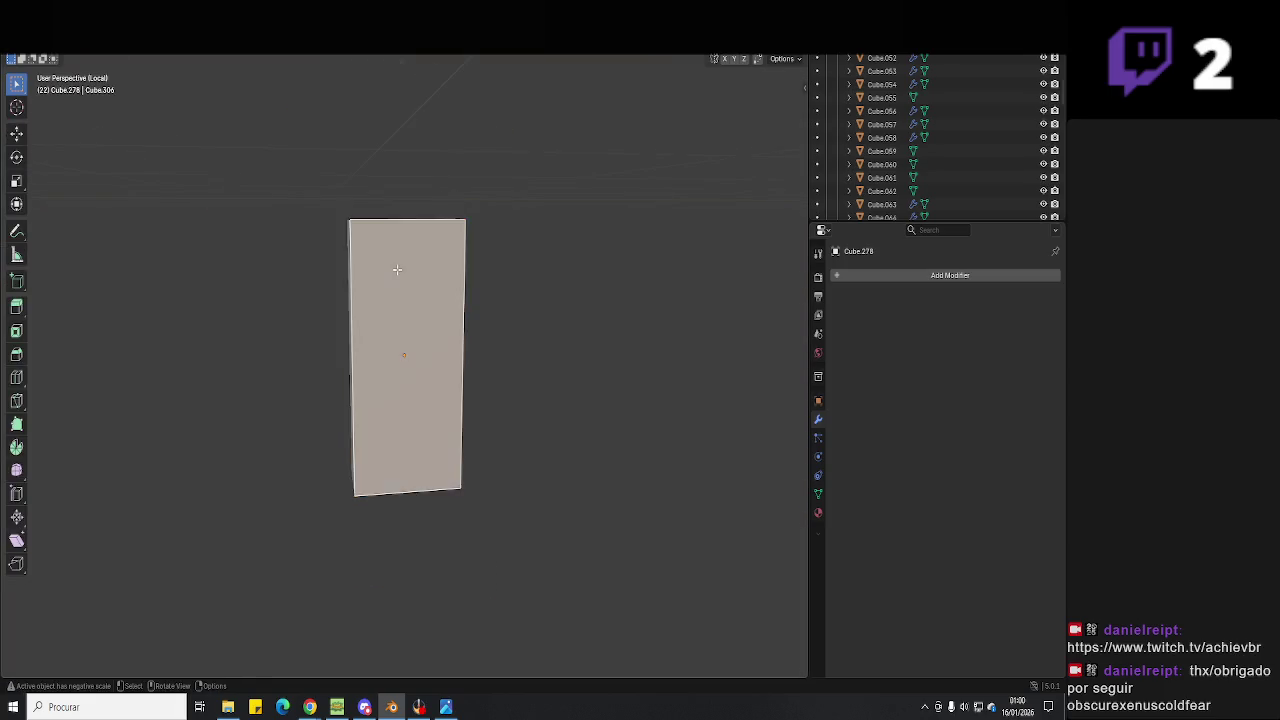
key("e")
key("s")
left_click(445, 388)
Flatten the inset face into a band near the top, checking the reference photo.
key("e")
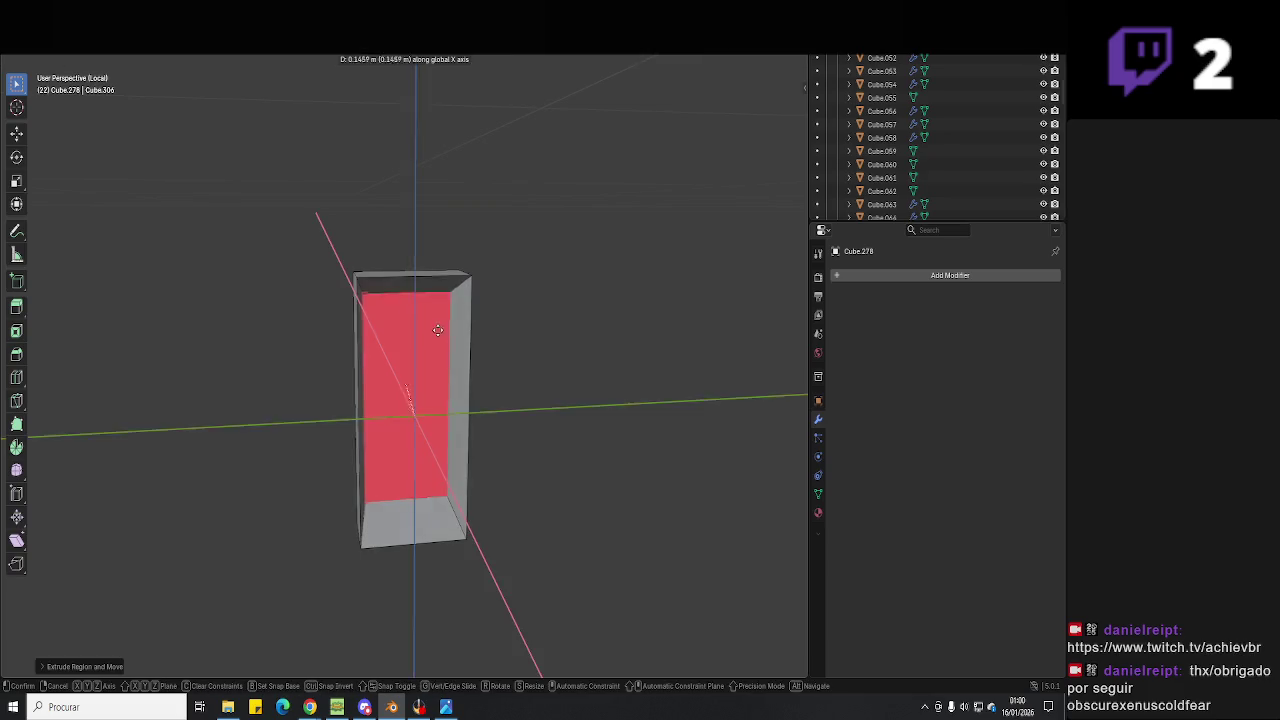
right_click(486, 389)
key("e")
left_click(493, 363)
key("s")
key("z")
left_click(430, 330)
key("g")
key("z")
left_click(426, 292)
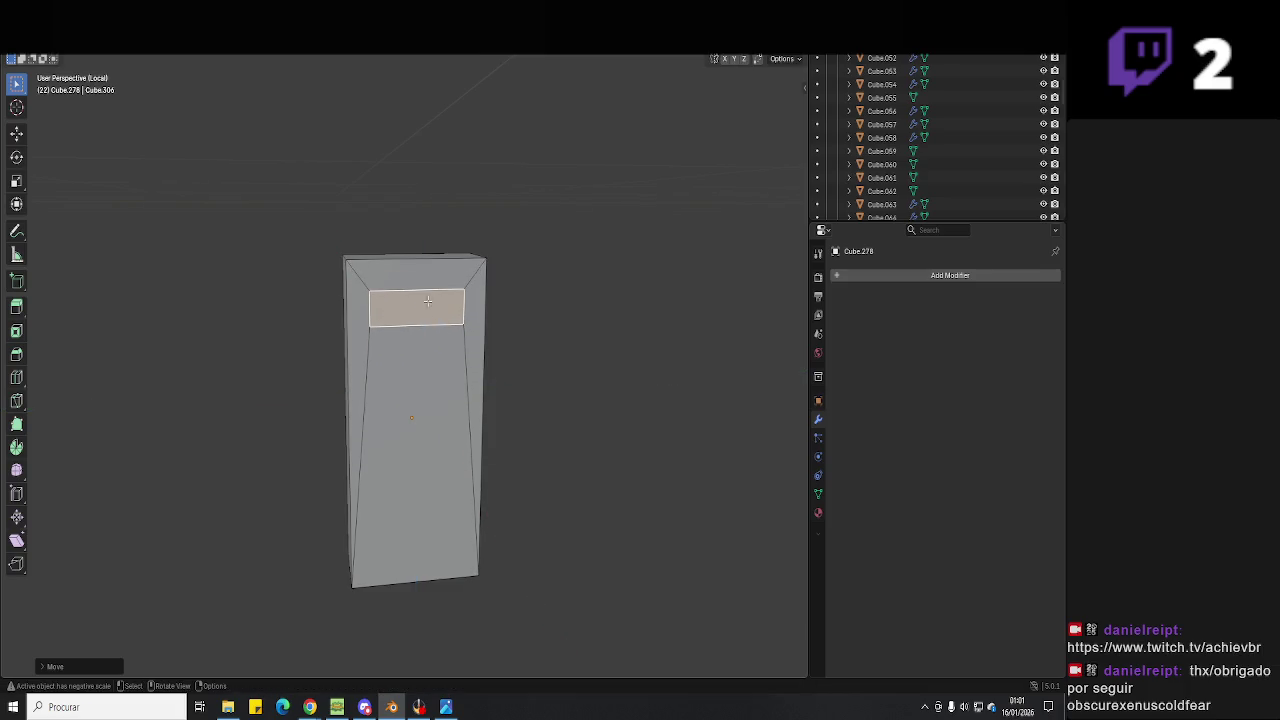
left_click(446, 707)
left_click(446, 707)
Move the band's edges along Z to make a taller screen area.
key("g")
key("z")
key("Escape")
key("g")
key("z")
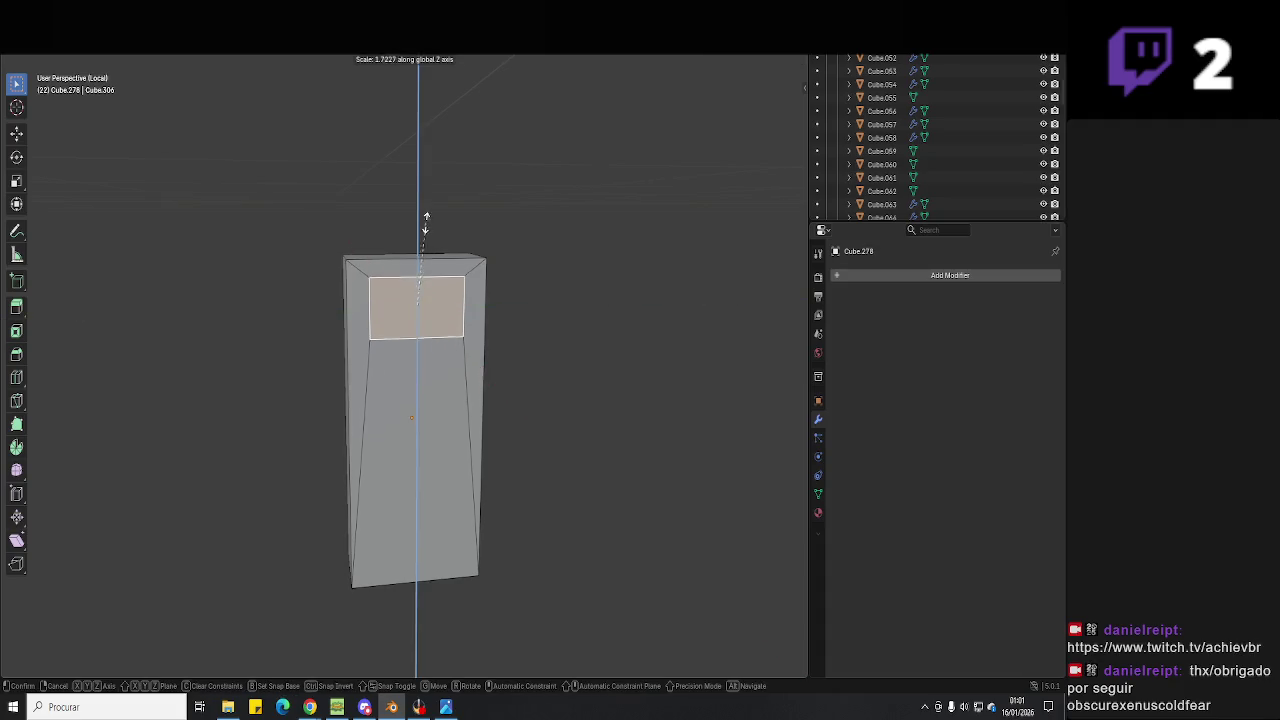
left_click(423, 208)
key("g")
key("z")
left_click(425, 236)
Extrude the screen face inward to recess it and return to object mode.
mouse_move(425, 236)
middle_mouse_down()
mouse_move(611, 351)
mouse_move(603, 408)
mouse_move(518, 428)
mouse_move(546, 443)
middle_mouse_up()
key("e")
left_click(593, 404)
key("Tab")
key("Tab")
key("Tab")
key("shift+a")
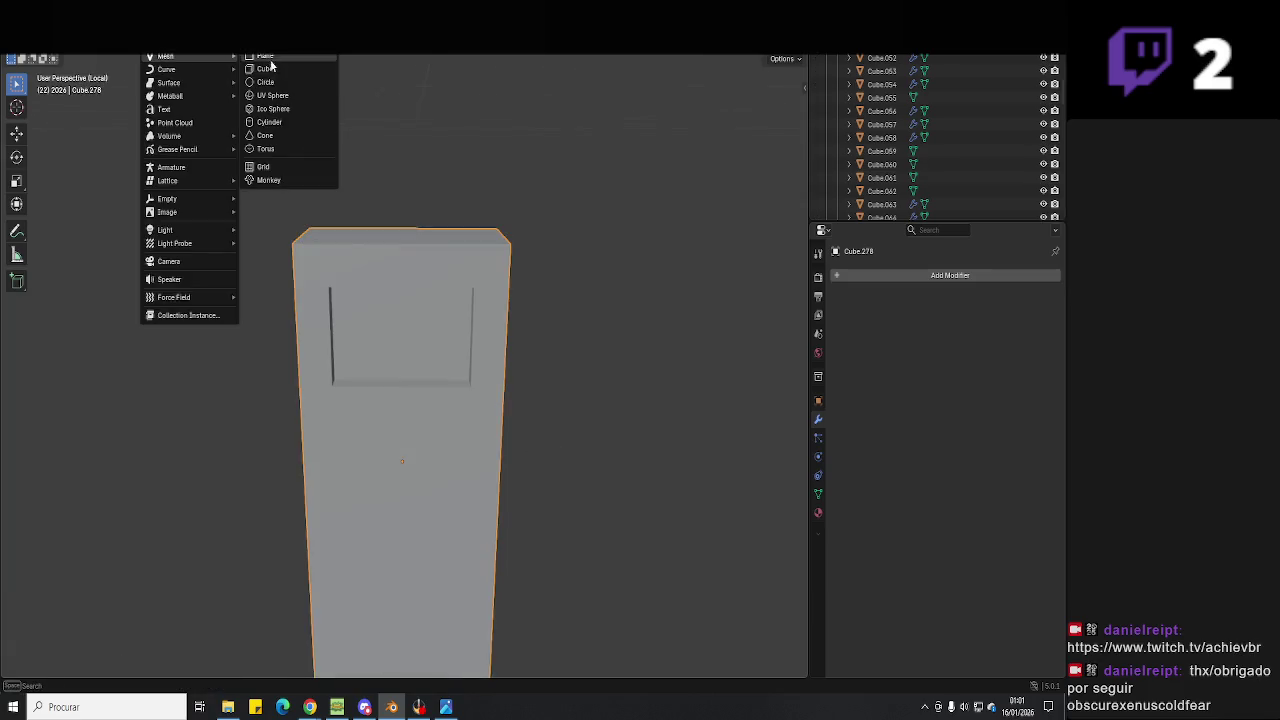
Add a new cube, shrink it and move it onto the intercom panel.
left_click(265, 69)
key("s")
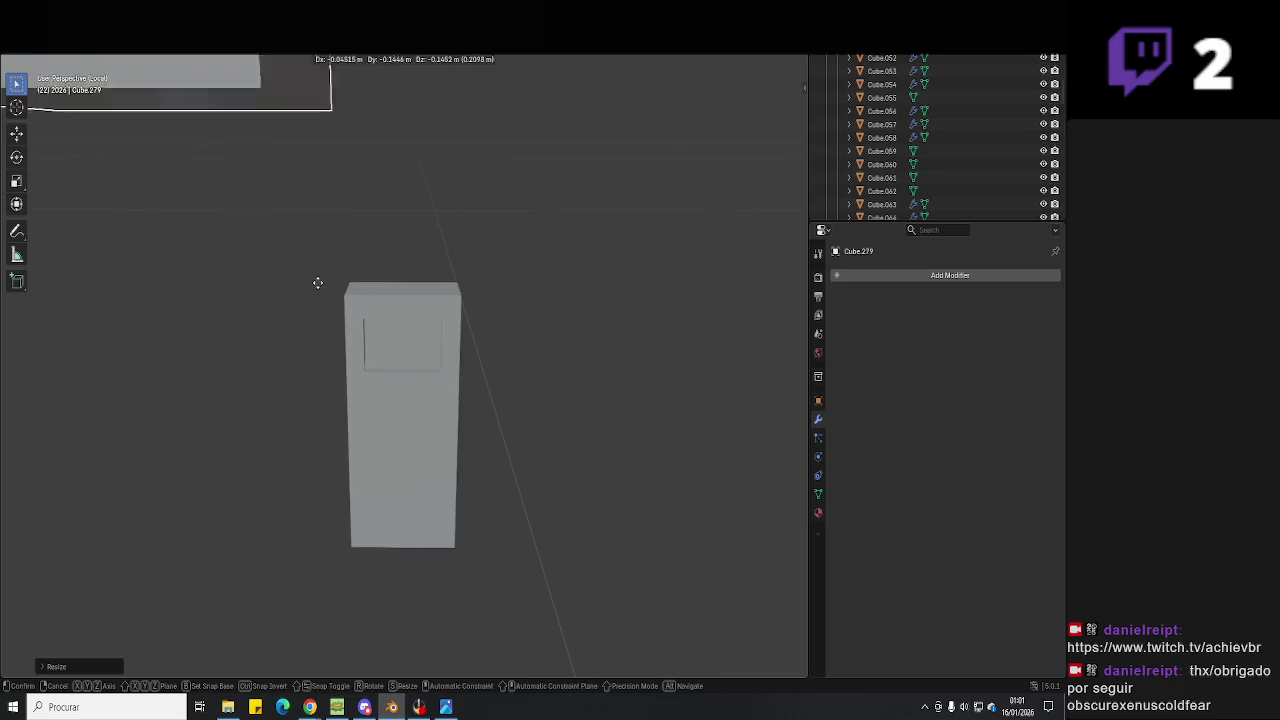
left_click(484, 410)
key("s")
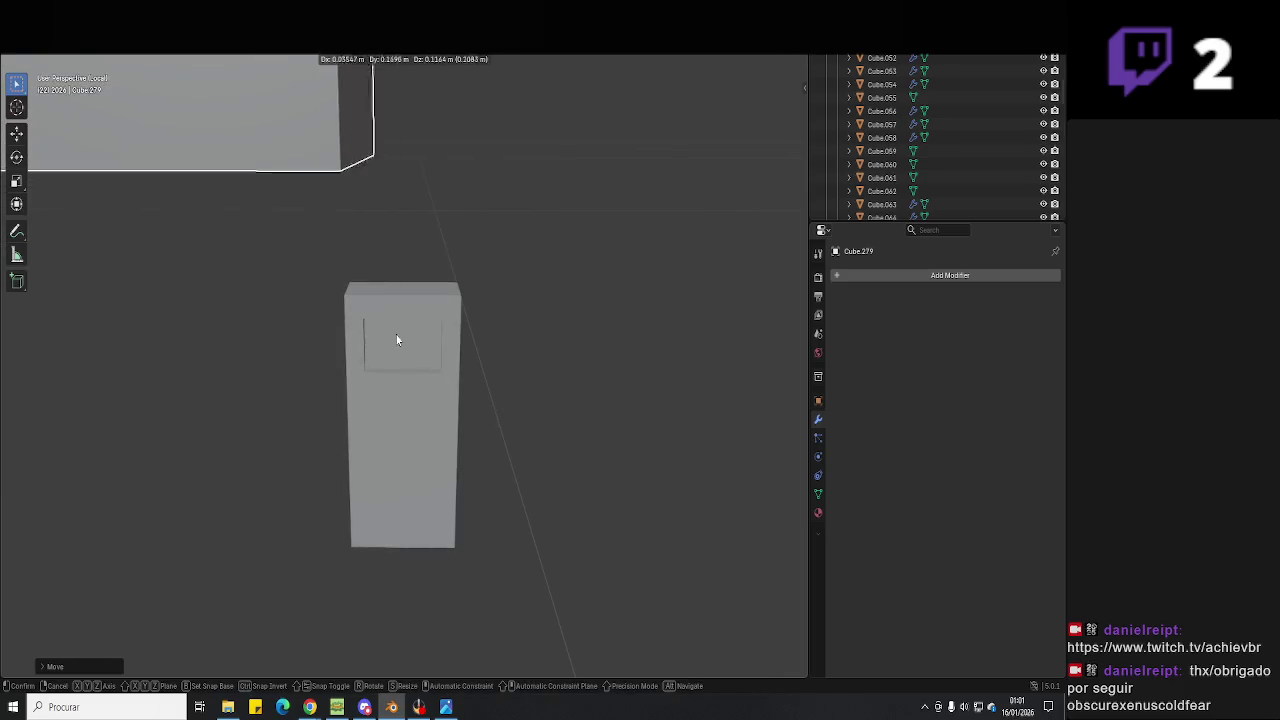
left_click(180, 157)
key("g")
left_click(355, 300)
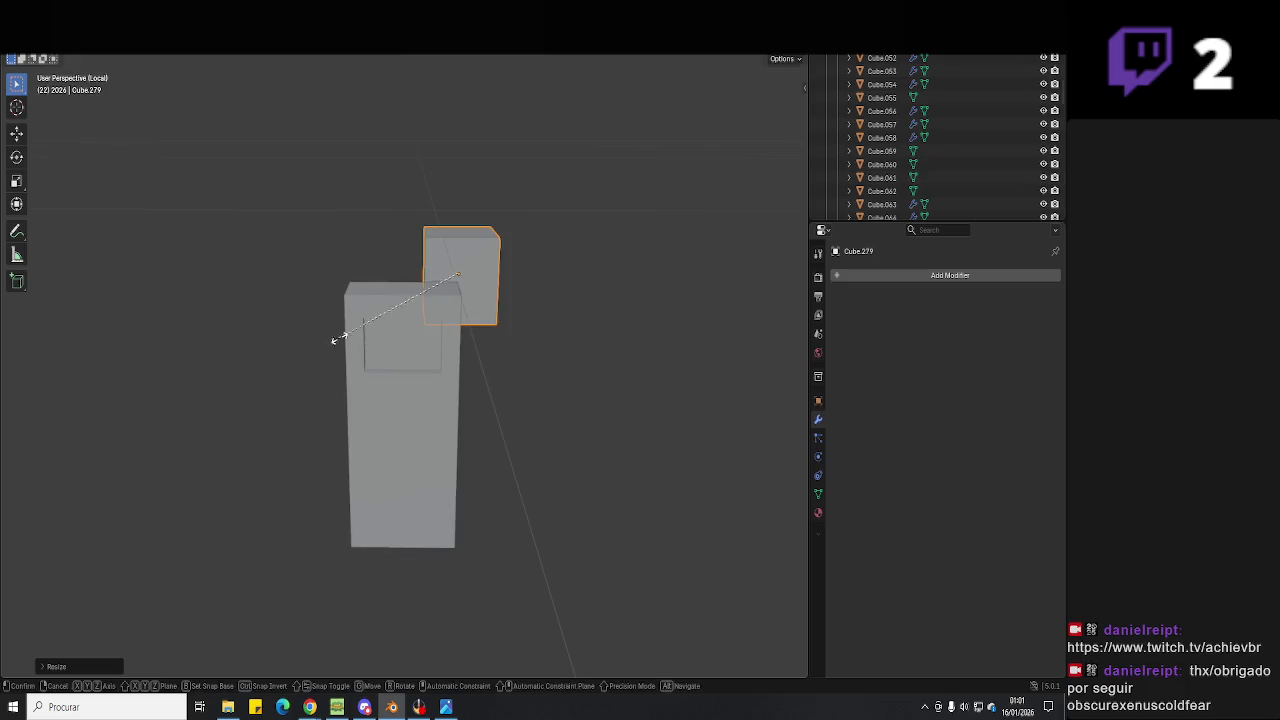
key("g")
left_click(508, 422)
key("g")
key("z")
mouse_move(423, 422)
middle_mouse_down()
mouse_move(328, 464)
mouse_move(434, 390)
middle_mouse_up()
left_click(442, 446)
Resize the cube into a button and place it, comparing with the reference photo.
key("s")
left_click(343, 457)
key("g")
left_click(375, 336)
middle_click_drag(375, 336, 414, 337)
key("s")
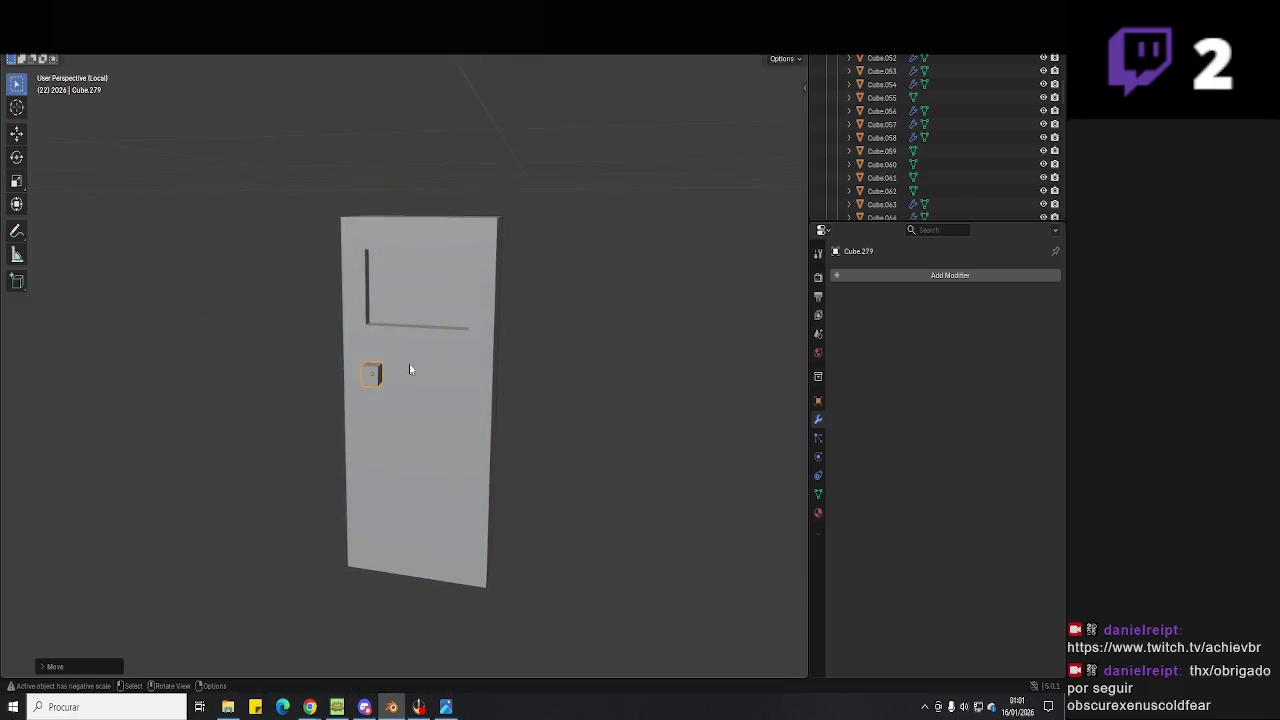
left_click(470, 348)
scroll(428, 392, "up", 2)
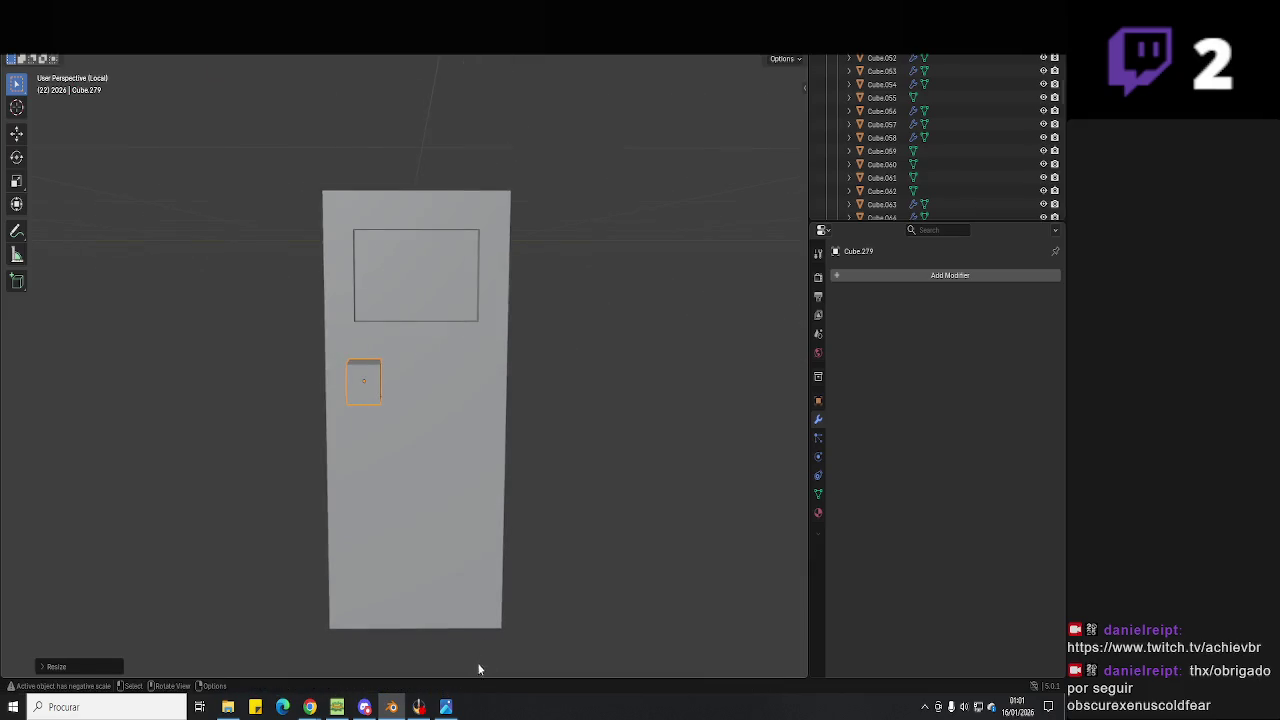
left_click(446, 707)
left_click(446, 707)
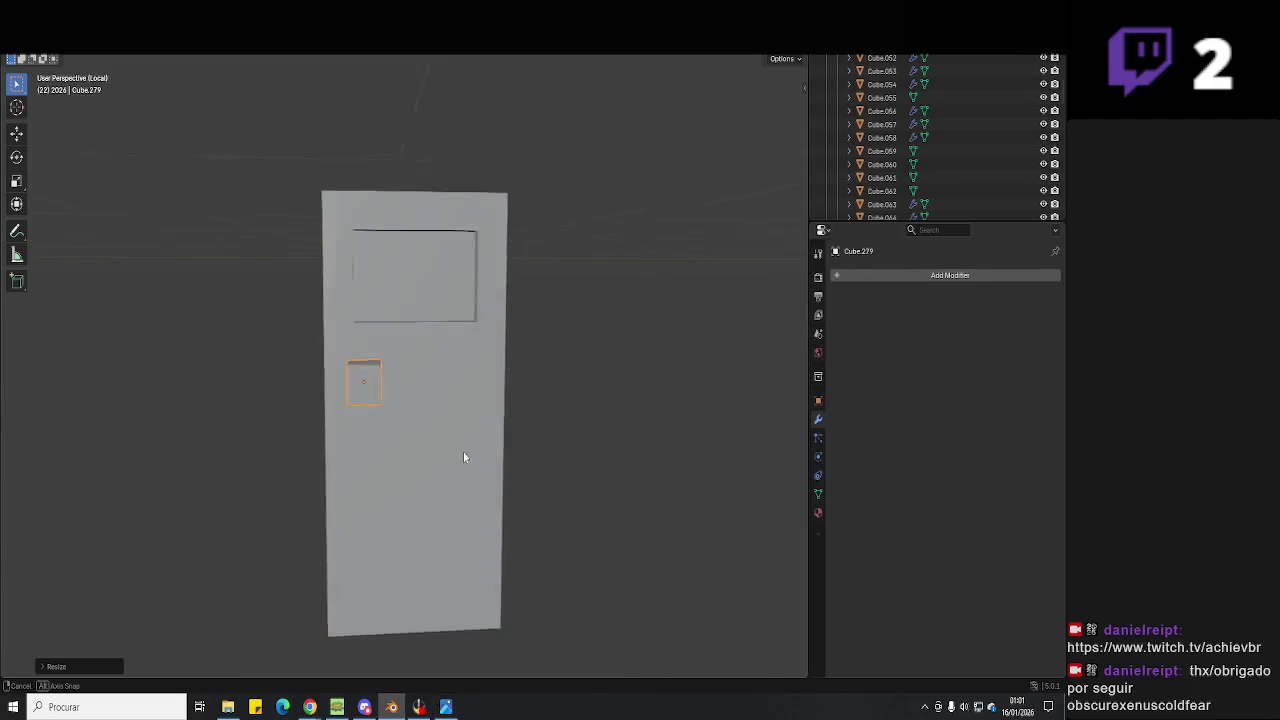
Scale and shift the button along X to sit below the window, then open Add Modifier.
middle_click_drag(457, 454, 543, 472)
key("s")
key("x")
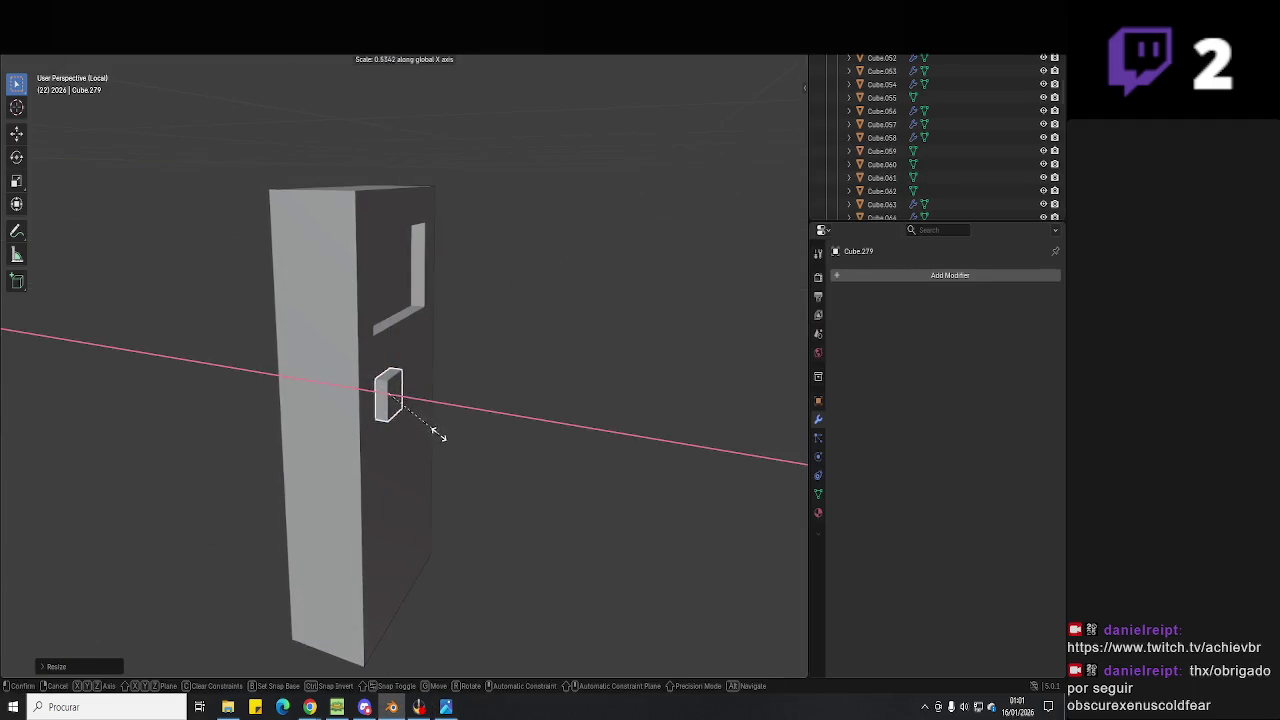
left_click(441, 434)
key("g")
key("x")
left_click(430, 420)
mouse_move(430, 420)
middle_mouse_down()
mouse_move(351, 358)
mouse_move(365, 374)
middle_mouse_up()
left_click(890, 276)
Add an Array modifier with count 3 spaced along Y, then exit local view.
type("ar")
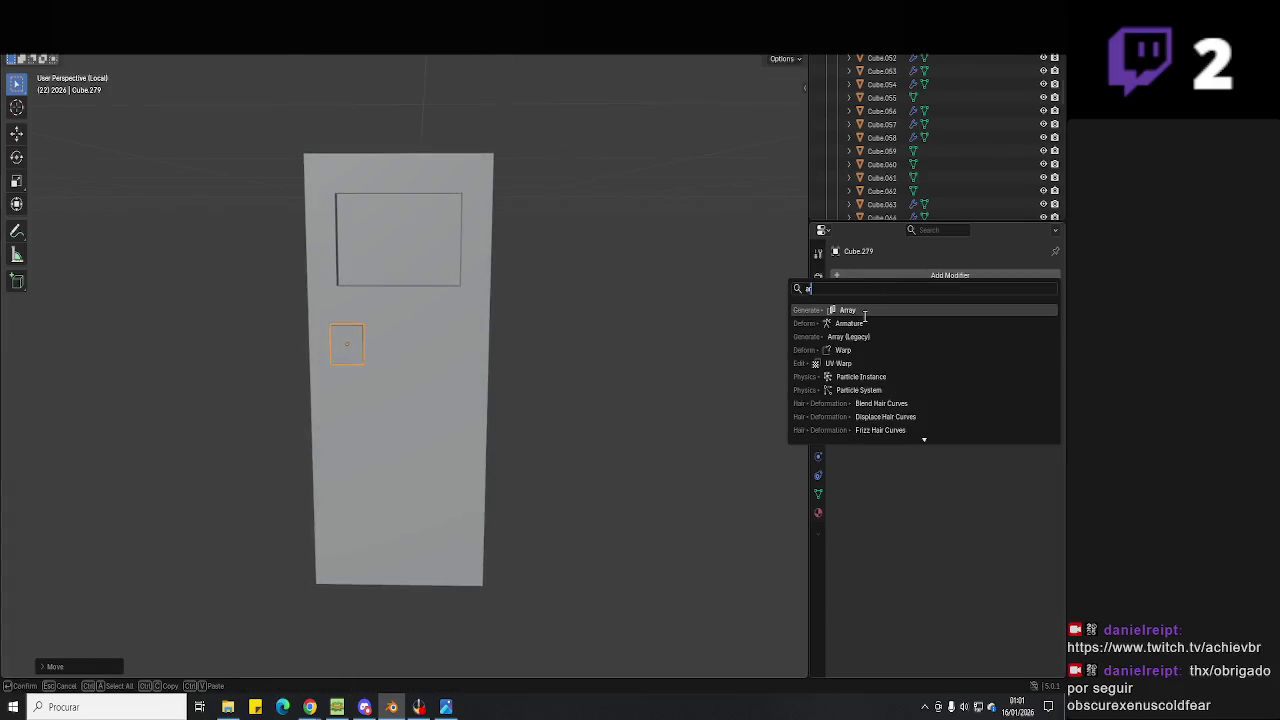
key("Return")
scroll(555, 357, "up", 2)
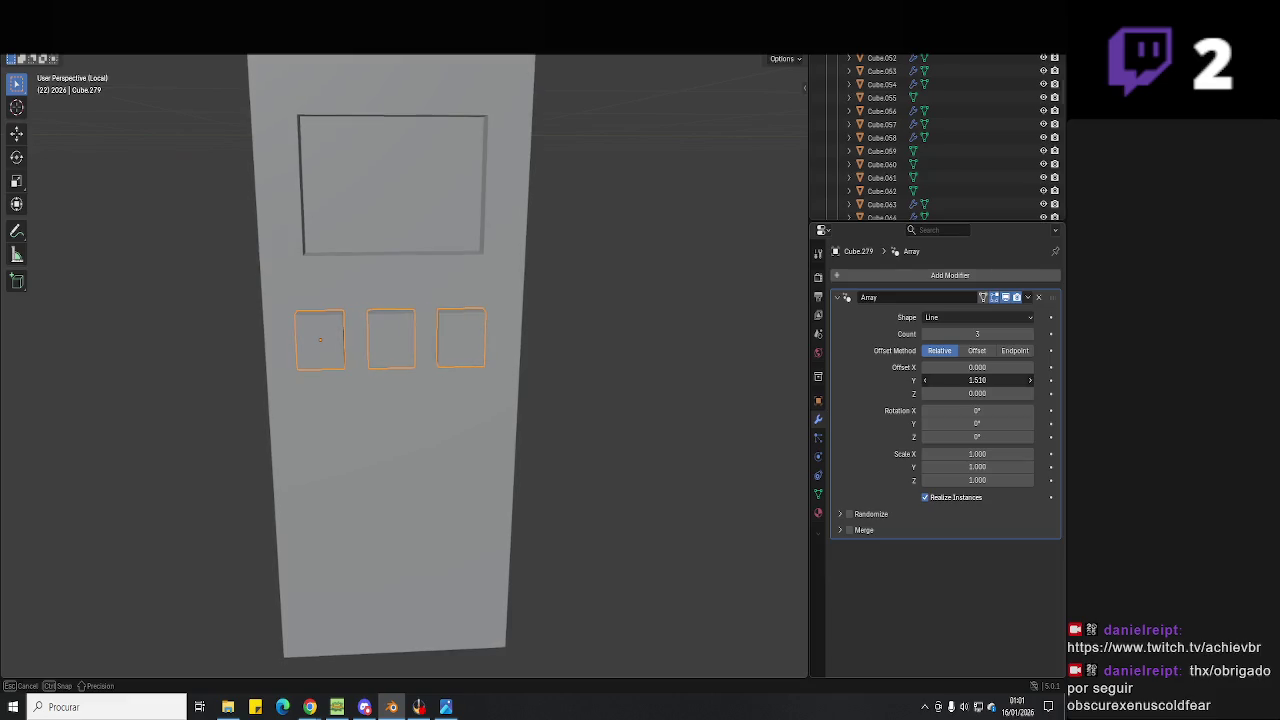
scroll(570, 511, "down", 4)
key("KP_Divide")
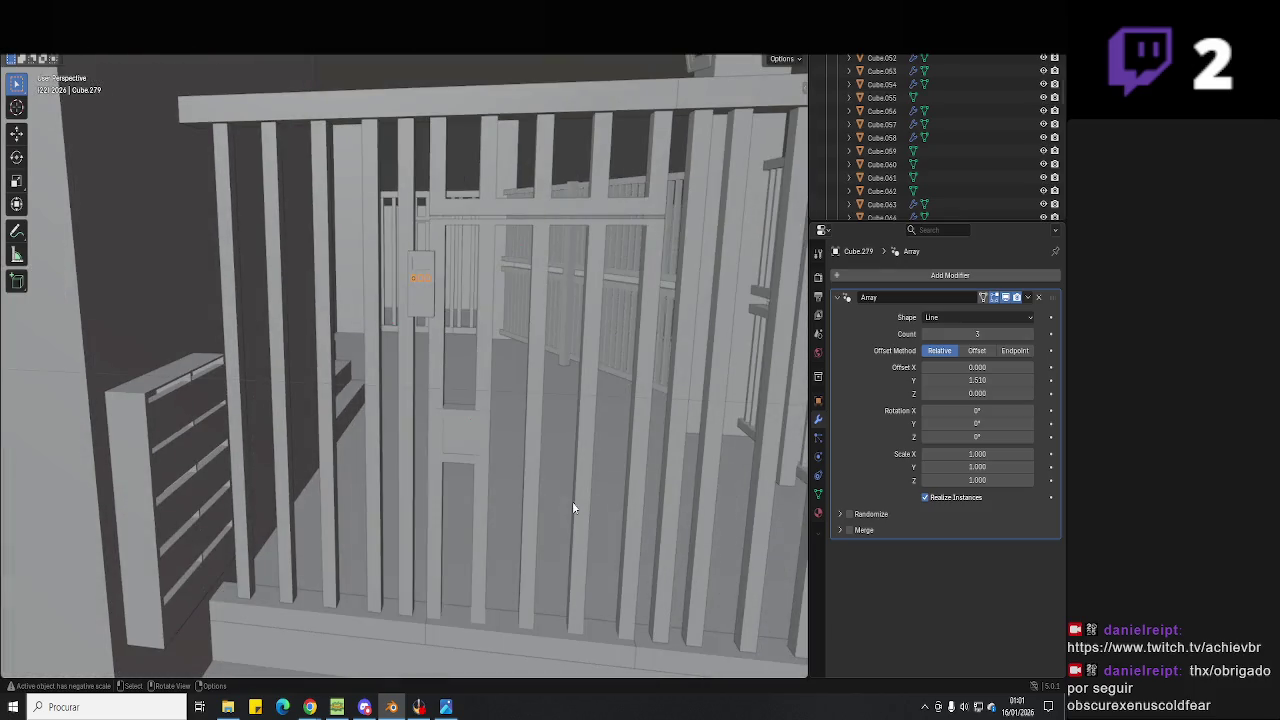
Select the intercom panel body and isolate it in local view.
middle_click_drag(445, 491, 258, 476)
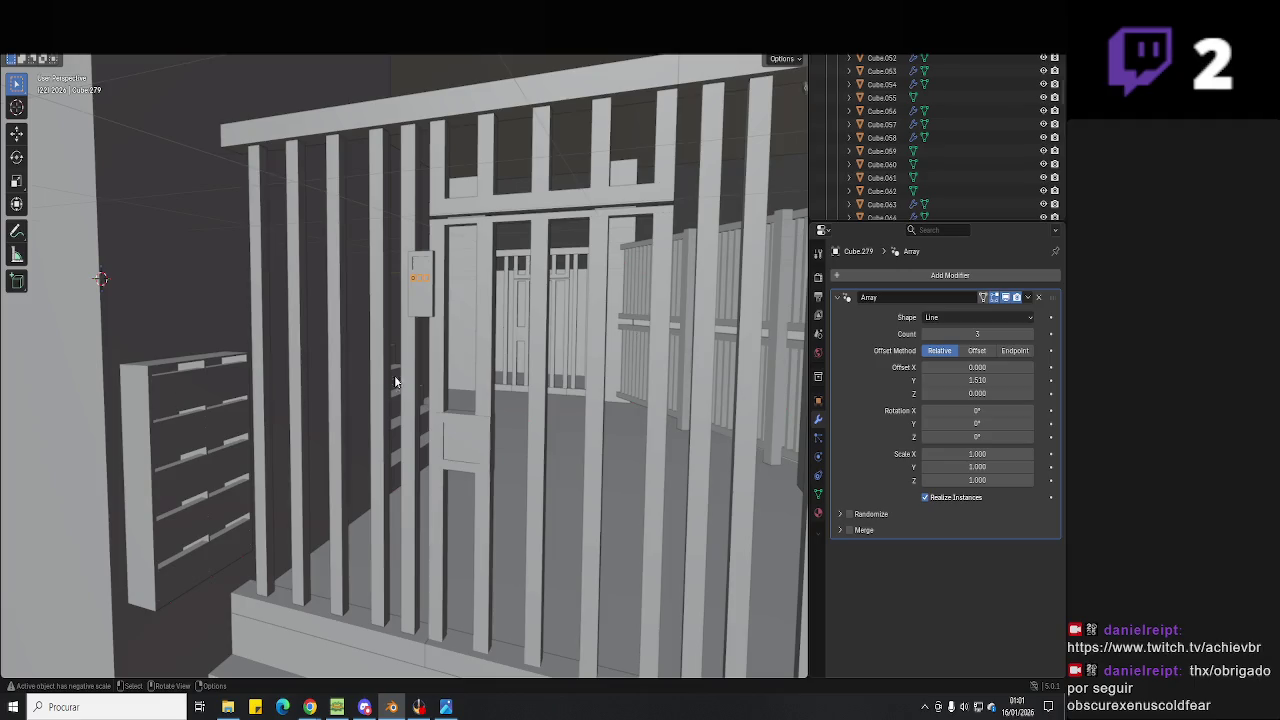
key("KP_Divide")
scroll(420, 395, "down", 3)
scroll(436, 419, "down", 3)
key("KP_Divide")
key("c")
right_click(436, 419)
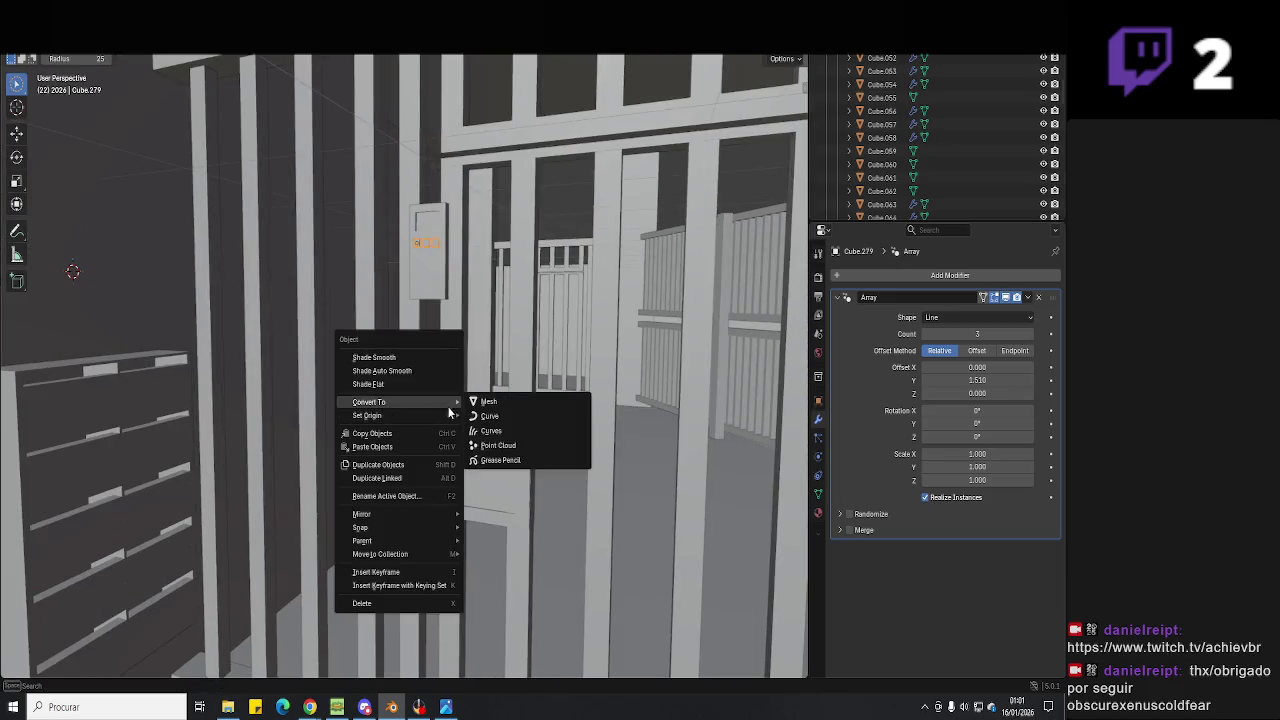
left_click(442, 290)
key("KP_Divide")
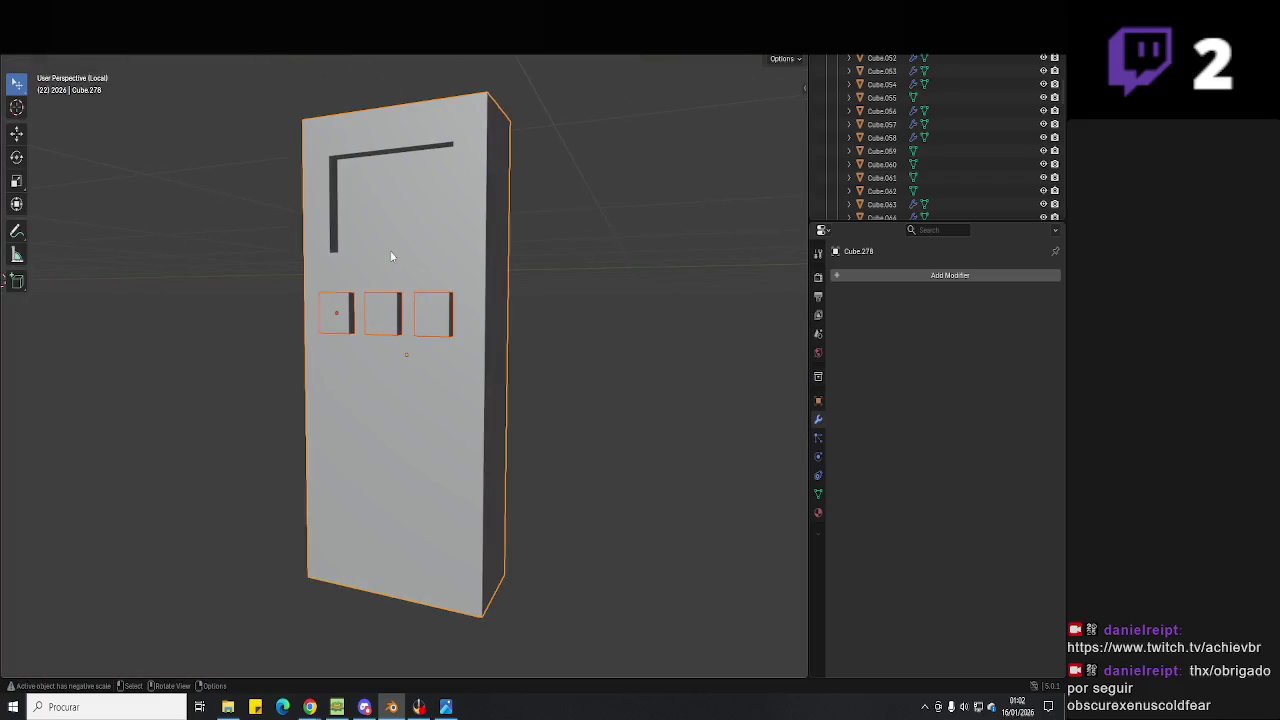
Select the button row Cube.279 and duplicate its Array modifier as Array.001.
left_click(400, 323)
mouse_move(388, 345)
middle_mouse_down()
mouse_move(400, 323)
mouse_move(443, 368)
middle_mouse_up()
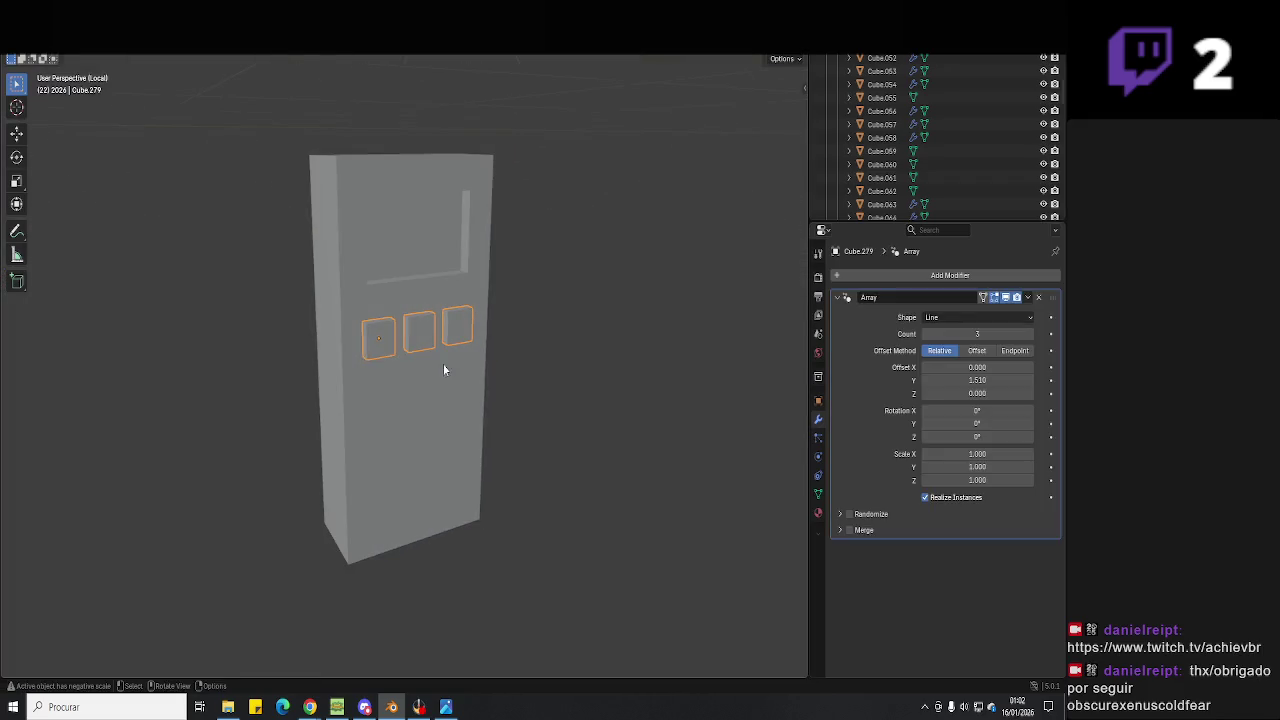
left_click(1027, 298)
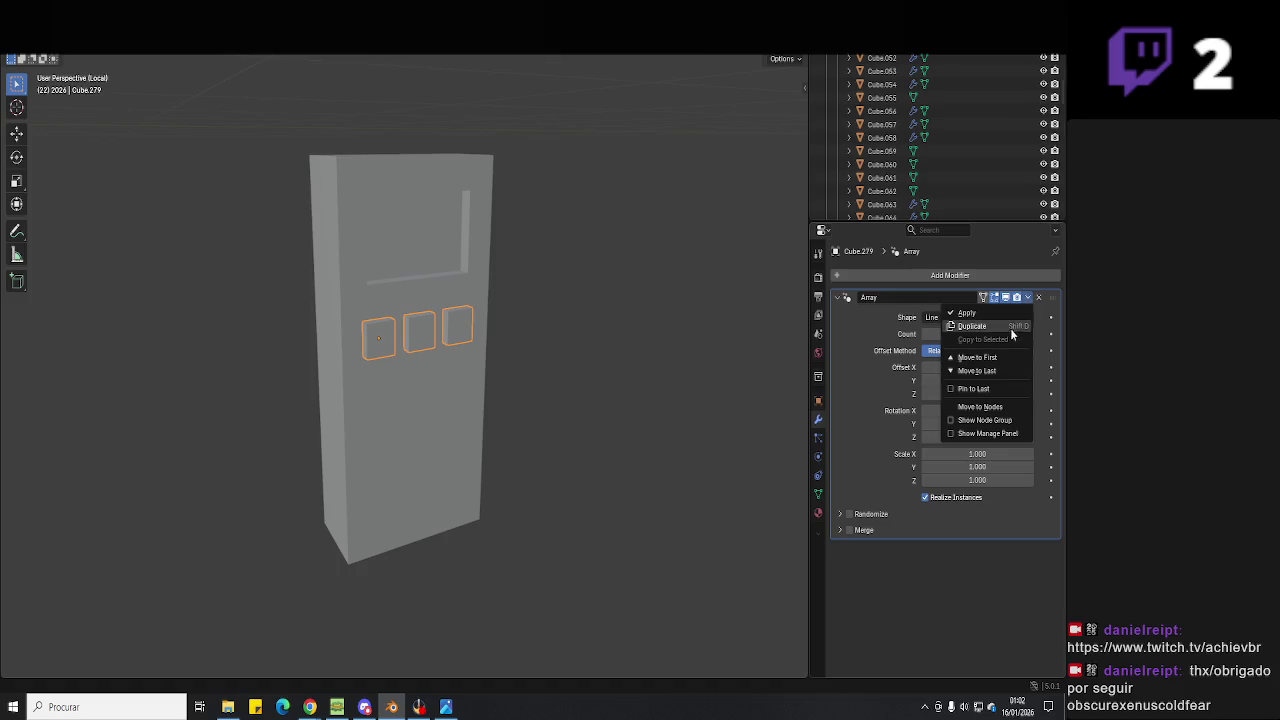
left_click(1012, 333)
scroll(992, 538, "down", 3)
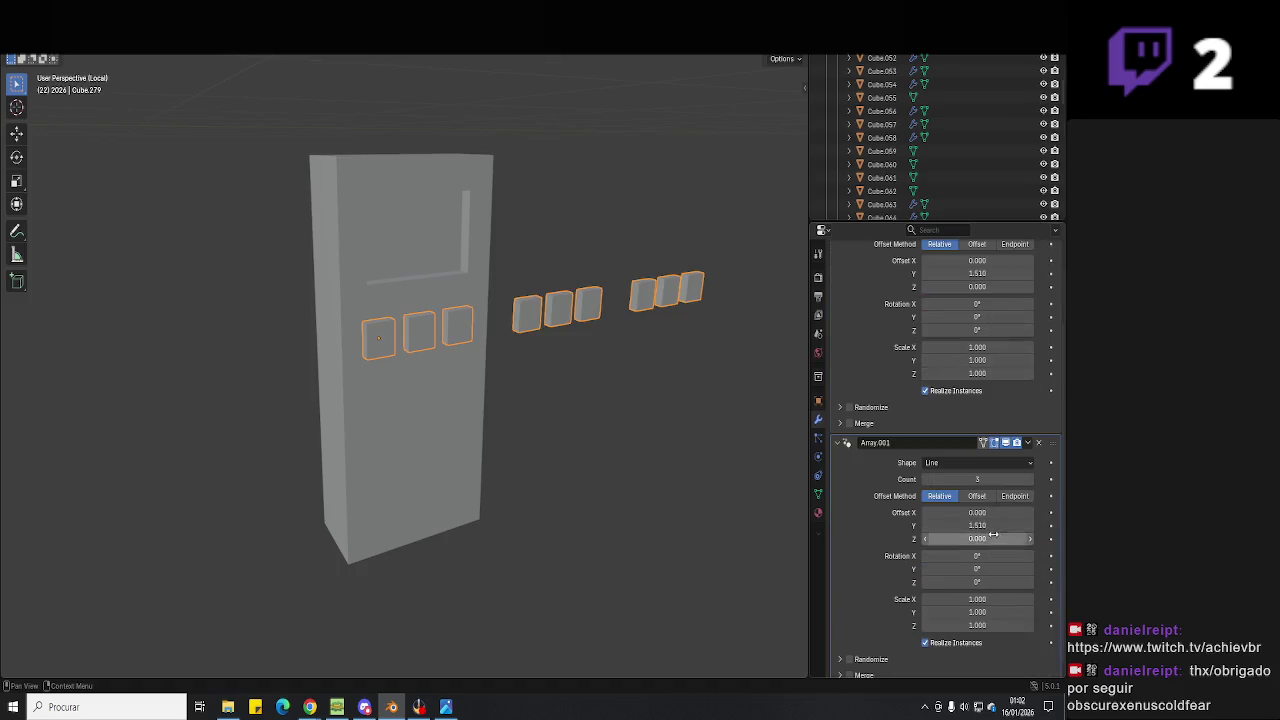
Stack Array.001 vertically with count 4 into a 3×4 keypad, then open predio 1.jpg.
left_click_drag(976, 538, 992, 525)
key("Return")
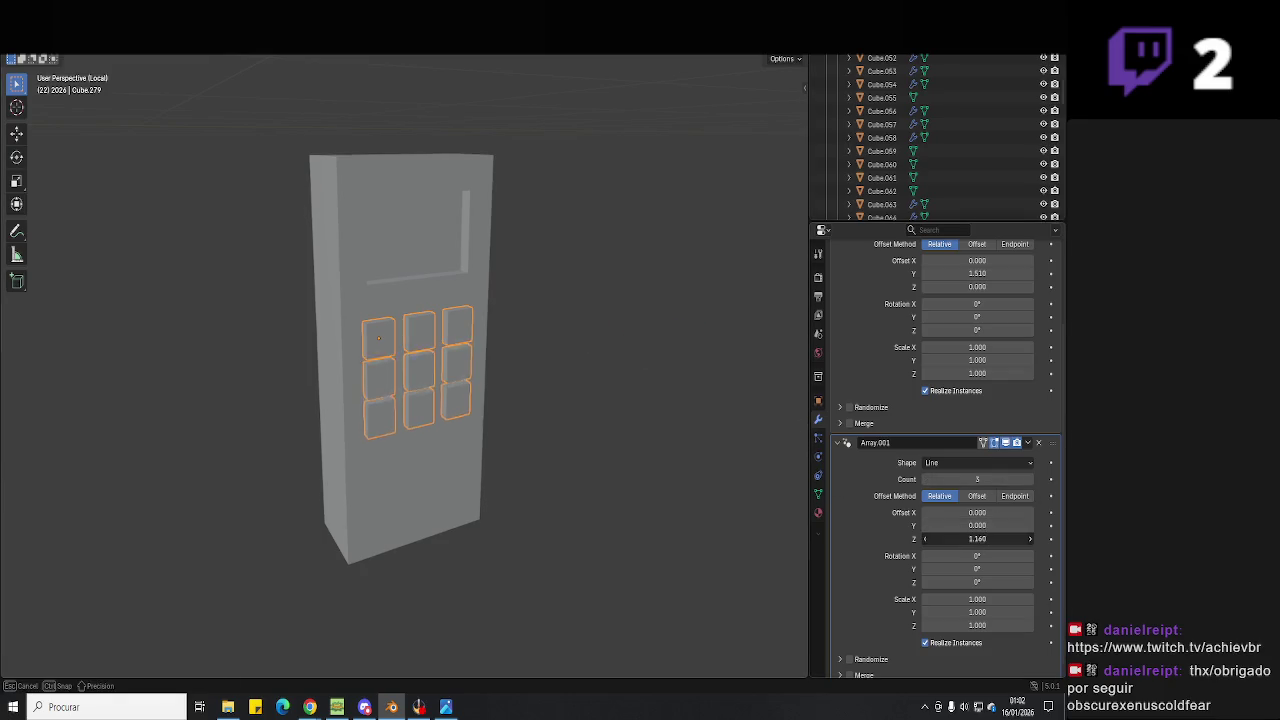
middle_click_drag(685, 482, 942, 552)
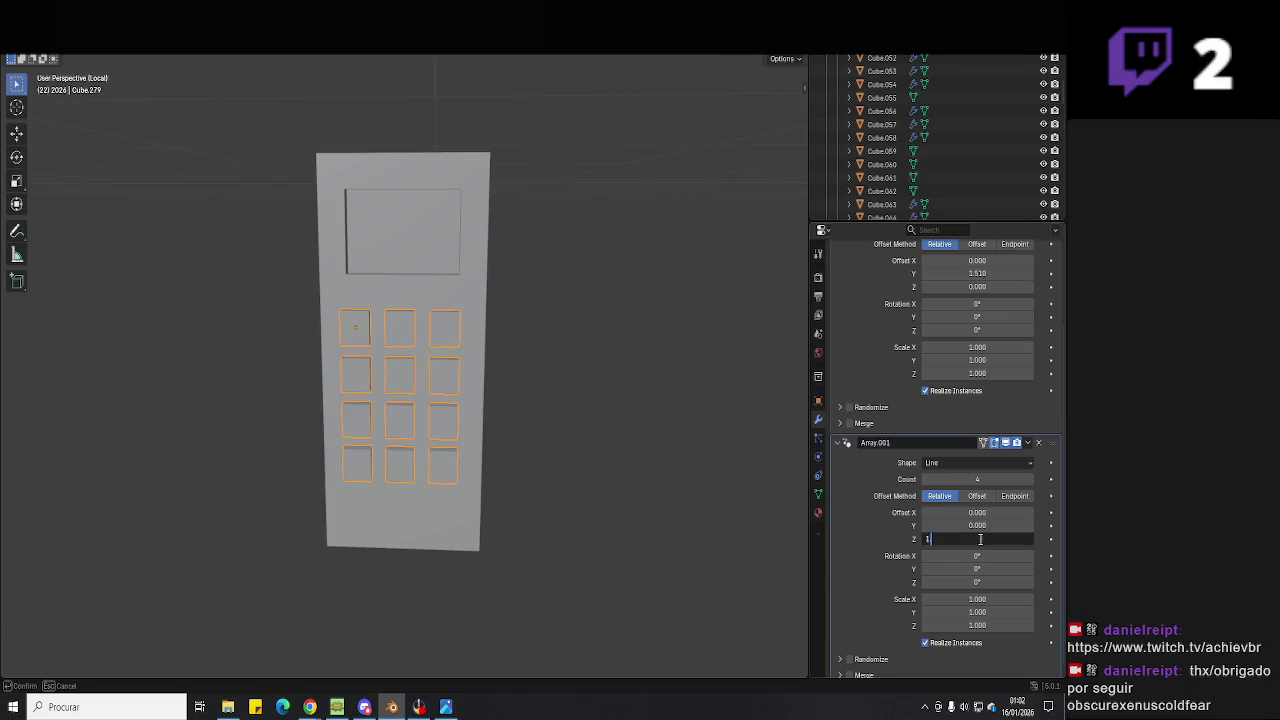
left_click(447, 706)
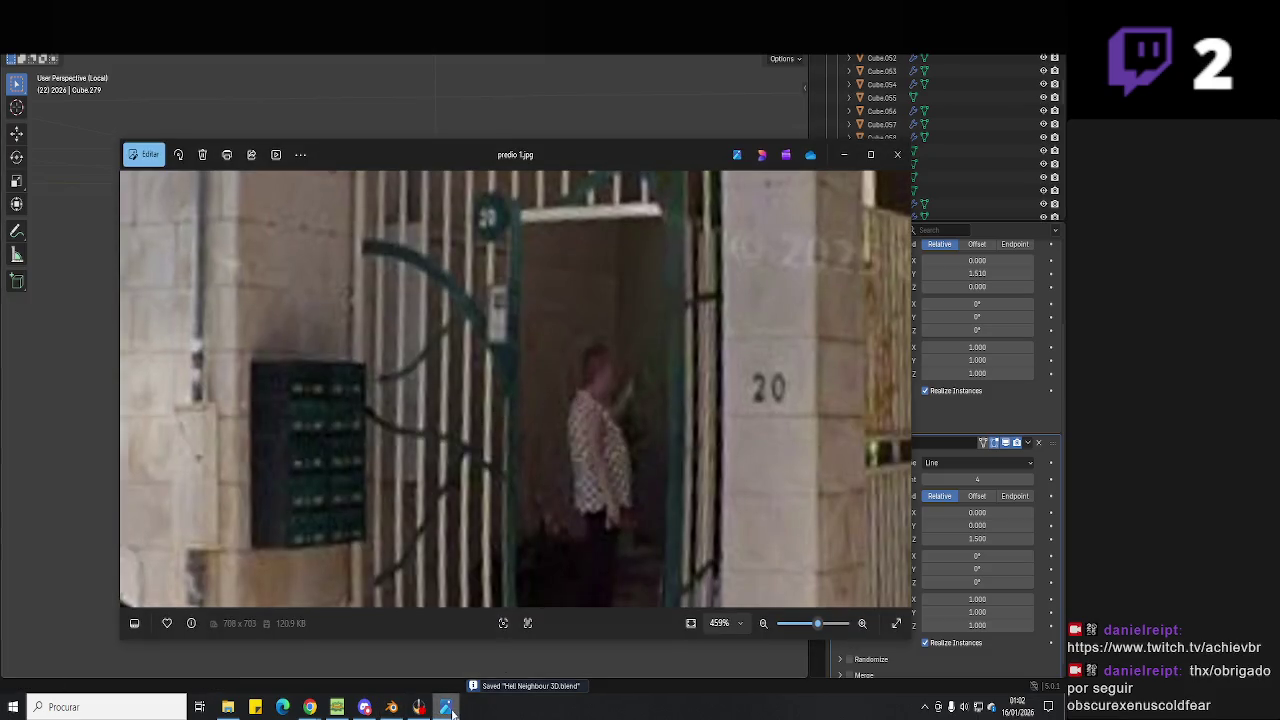
Close the photo and box-select the panel with the buttons in local view.
left_click(447, 706)
mouse_move(486, 428)
middle_mouse_down()
mouse_move(478, 435)
mouse_move(464, 388)
mouse_move(529, 409)
mouse_move(577, 460)
mouse_move(502, 474)
mouse_move(472, 443)
middle_mouse_up()
left_click_drag(543, 270, 314, 484)
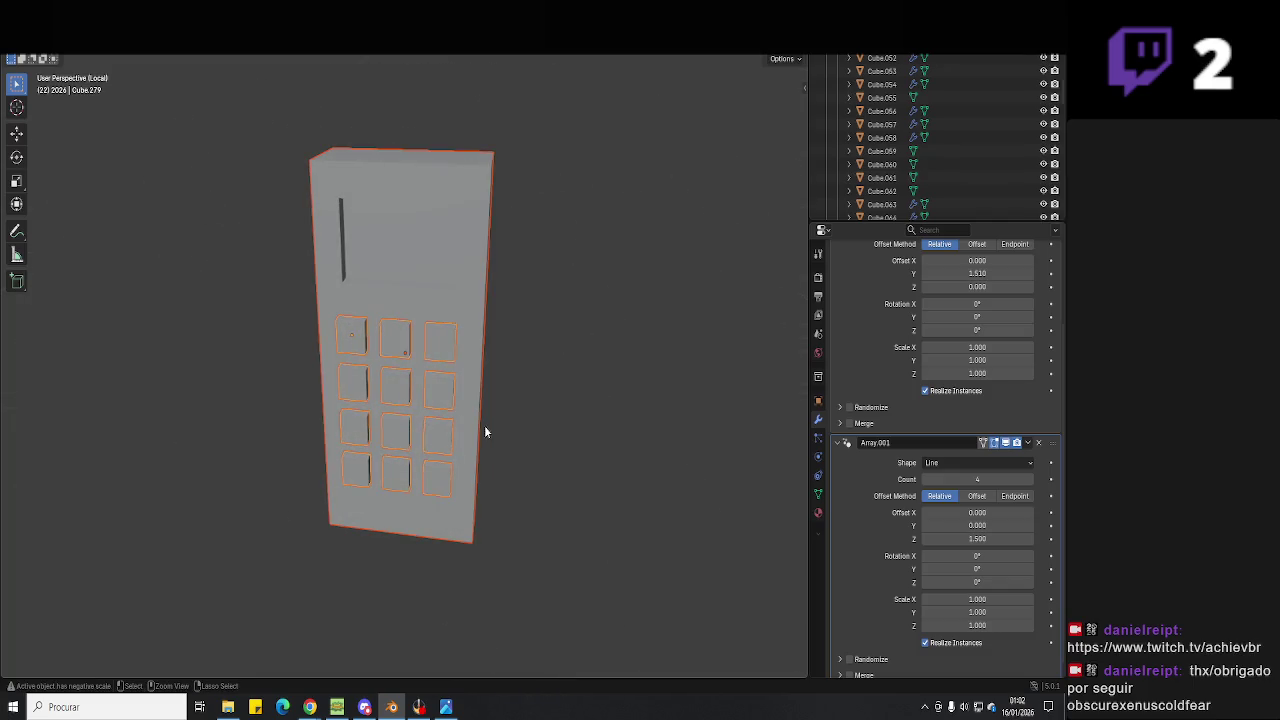
key("KP_Divide")
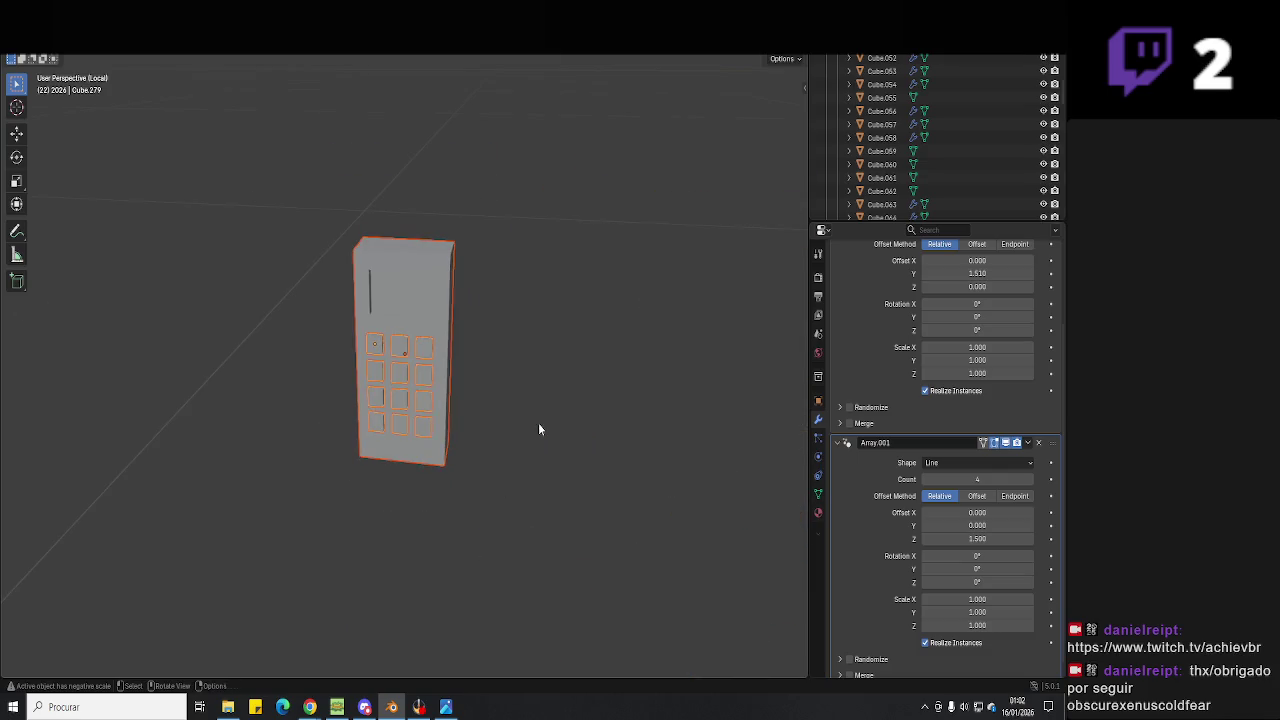
scroll(847, 378, "up", 3)
Apply both Array modifiers, join buttons and panel with Ctrl+J, and exit local view.
left_click(1027, 297)
left_click(966, 313)
left_click(1027, 297)
left_click(1019, 314)
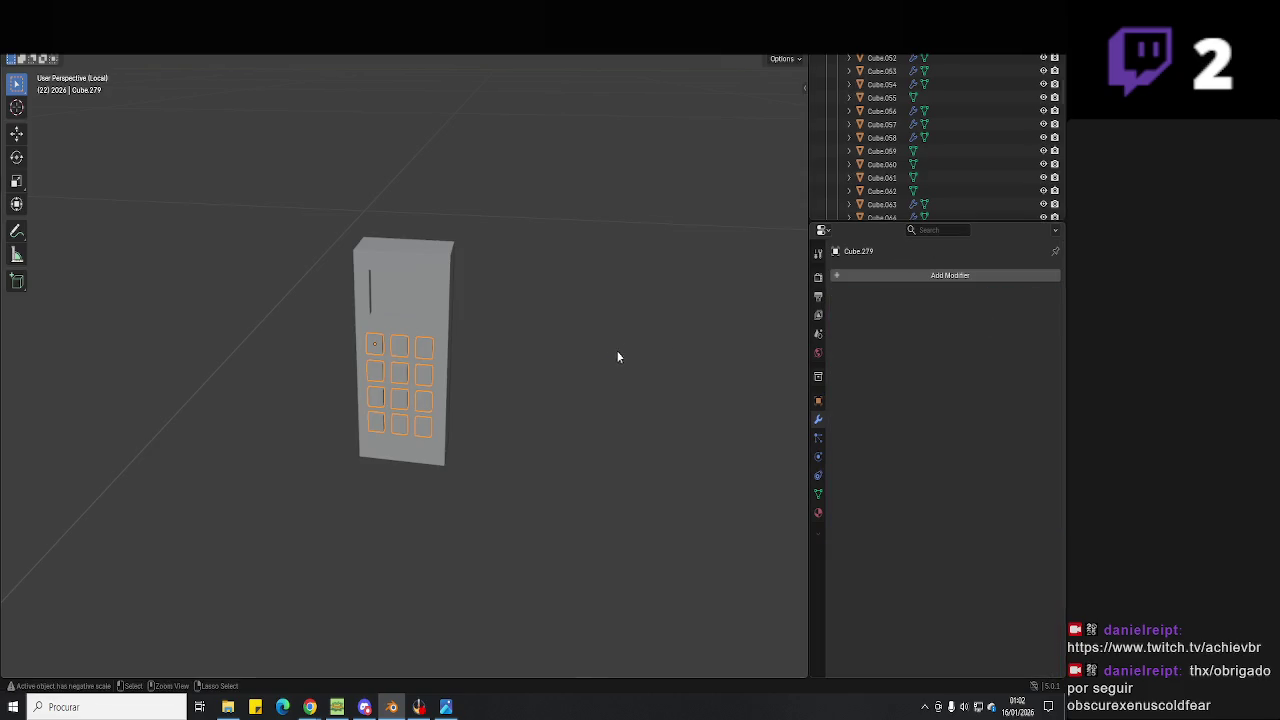
key("a")
key("ctrl+j")
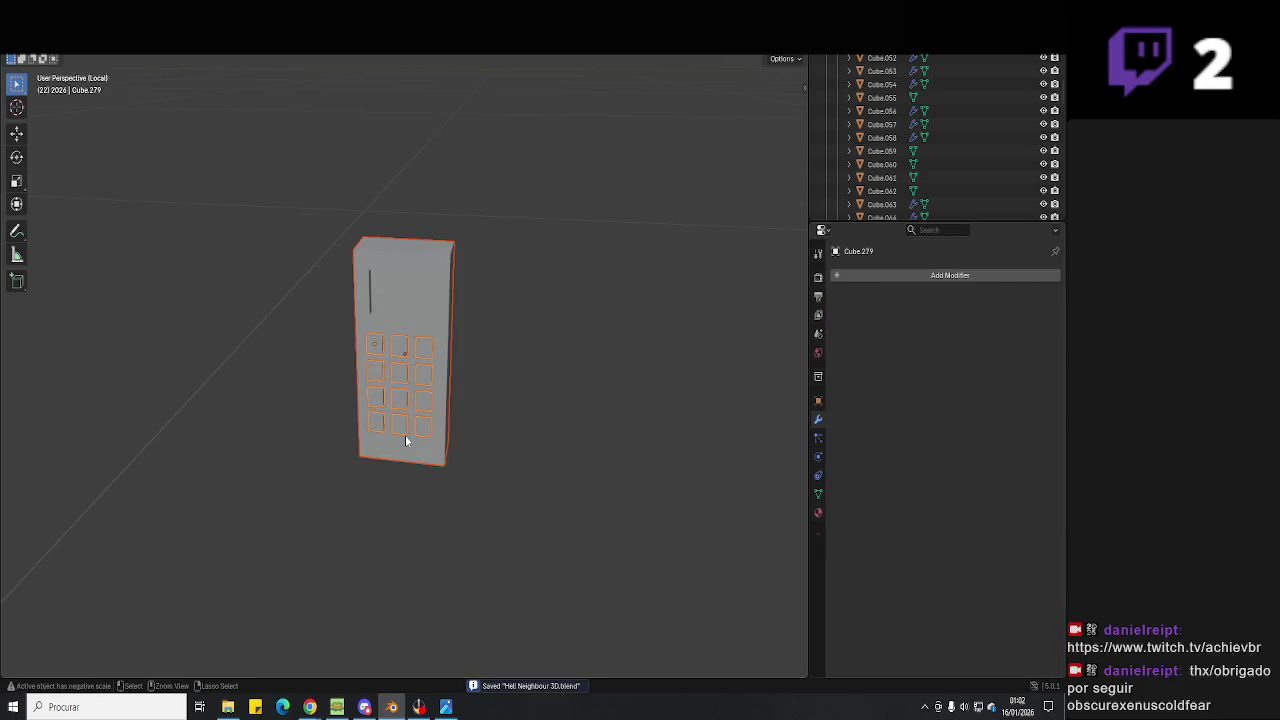
key("KP_Divide")
mouse_move(405, 440)
middle_mouse_down()
mouse_move(493, 397)
mouse_move(472, 364)
middle_mouse_up()
Raise the intercom keypad vertically on the gate post and select the adjacent gate part.
key("g")
key("z")
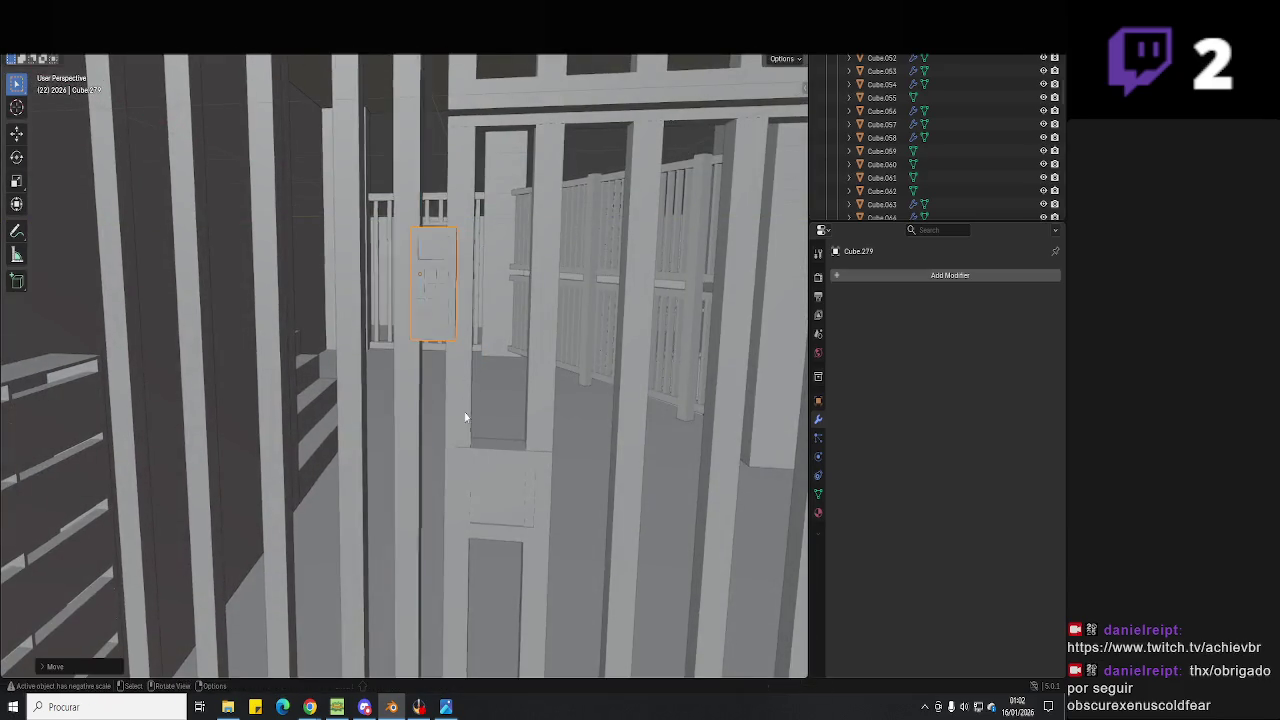
left_click(465, 417)
scroll(492, 421, "down", 5)
scroll(438, 256, "down", 3)
left_click(435, 255)
Check the keypad from an angled view and save Hell Neighbour 3D.blend.
scroll(462, 374, "up", 8)
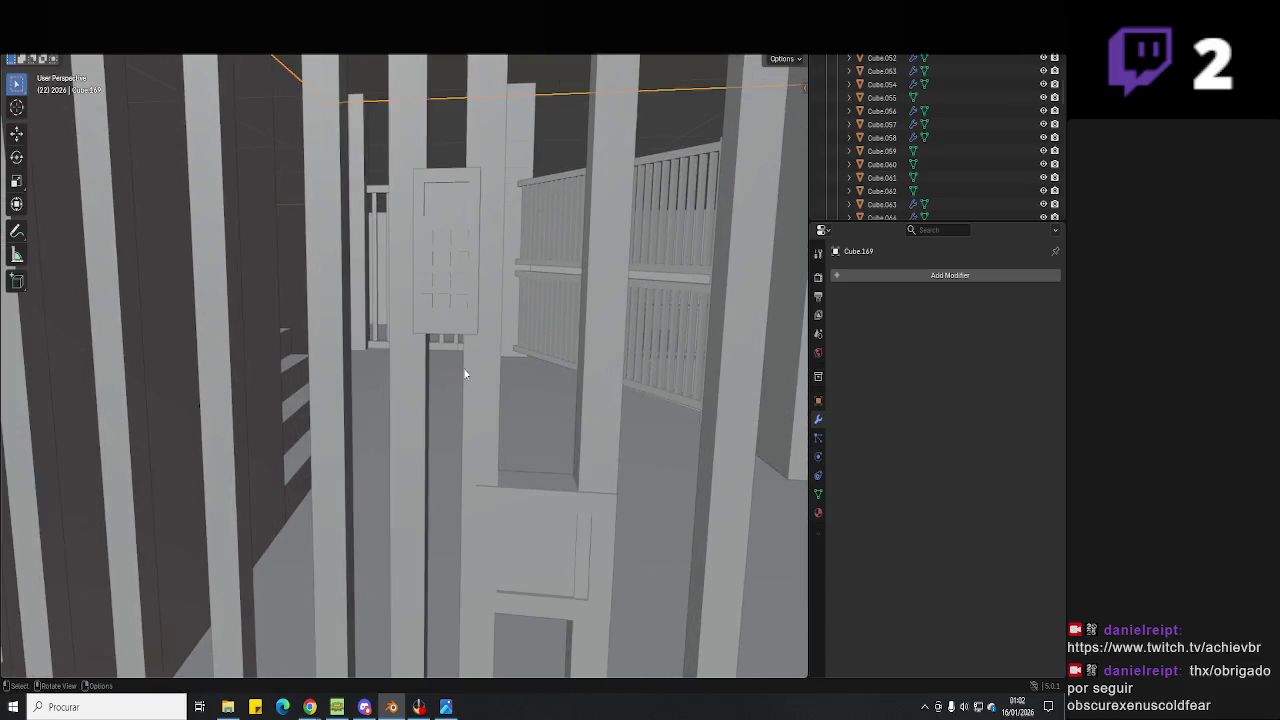
scroll(511, 376, "down", 3)
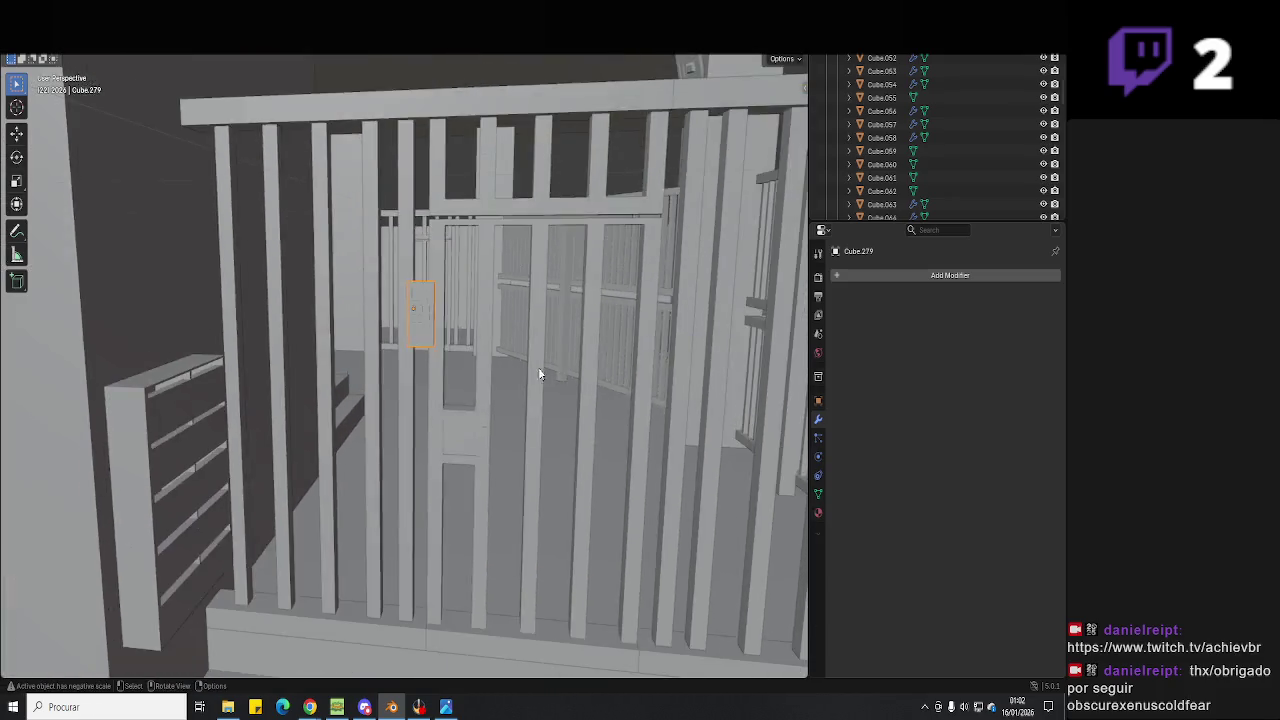
scroll(531, 370, "down", 4)
middle_click_drag(550, 382, 482, 382)
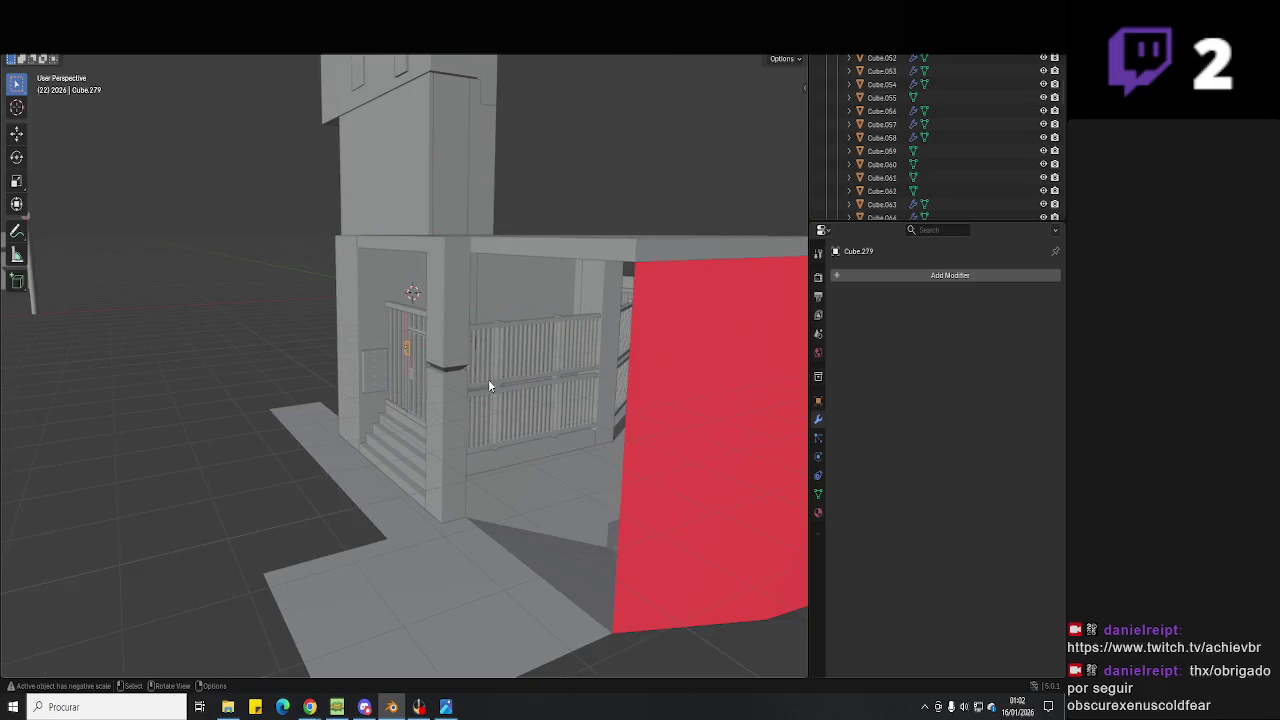
key("ctrl+s")
Orbit and zoom around the gate front and building to inspect the keypad.
scroll(551, 403, "up", 3)
scroll(526, 420, "up", 2)
mouse_move(526, 420)
middle_mouse_down()
mouse_move(469, 398)
mouse_move(550, 411)
mouse_move(565, 387)
mouse_move(466, 311)
mouse_move(501, 334)
mouse_move(426, 337)
middle_mouse_up()
scroll(505, 372, "up", 3)
scroll(550, 411, "up", 5)
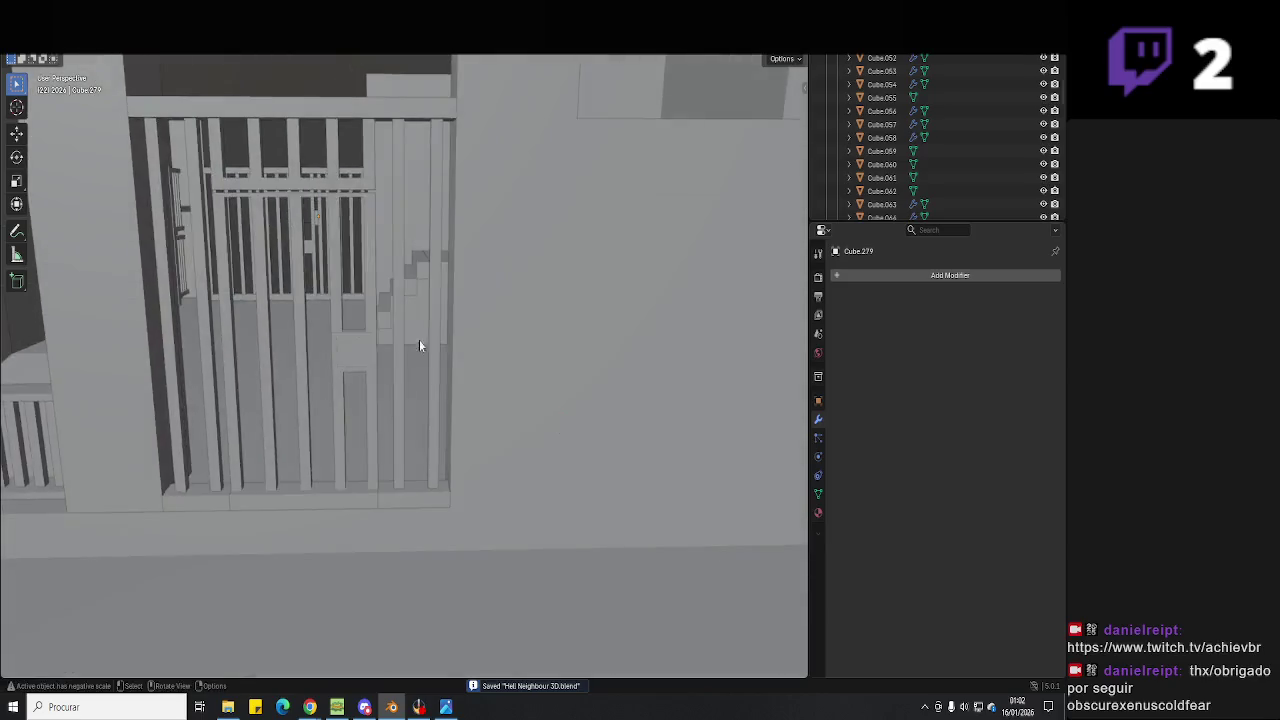
scroll(494, 351, "up", 3)
mouse_move(513, 362)
middle_mouse_down()
mouse_move(586, 358)
mouse_move(306, 400)
mouse_move(440, 423)
mouse_move(405, 315)
middle_mouse_up()
mouse_move(320, 327)
middle_mouse_down()
mouse_move(375, 332)
mouse_move(548, 258)
mouse_move(556, 300)
middle_mouse_up()
scroll(547, 260, "down", 3)
scroll(558, 244, "down", 3)
scroll(556, 318, "down", 3)
scroll(477, 308, "down", 5)
scroll(477, 297, "up", 1)
scroll(478, 305, "up", 5)
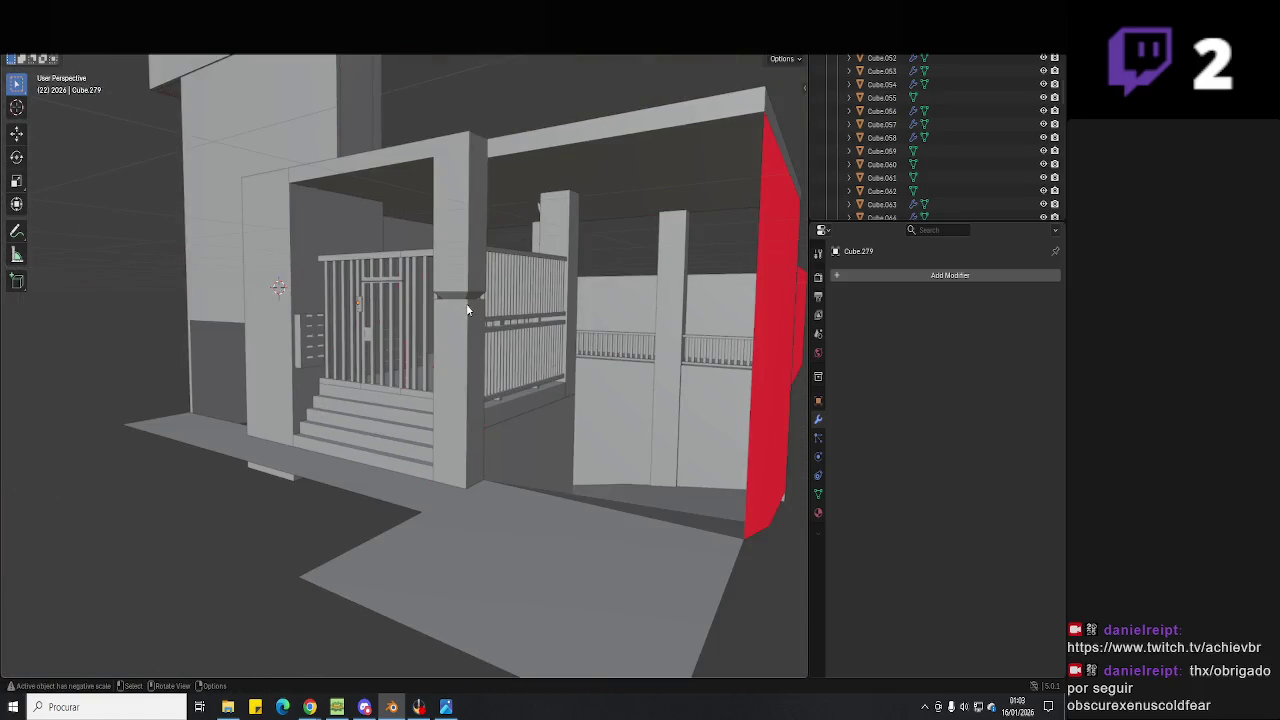
scroll(457, 318, "down", 3)
scroll(477, 358, "down", 3)
scroll(477, 358, "down", 2)
Inspect the gate bars and mailbox panel, then save the scene again.
mouse_move(459, 362)
middle_mouse_down()
mouse_move(488, 360)
mouse_move(531, 404)
middle_mouse_up()
scroll(366, 400, "down", 4)
left_click(389, 368)
mouse_move(380, 363)
middle_mouse_down()
mouse_move(498, 382)
mouse_move(434, 430)
middle_mouse_up()
scroll(434, 430, "down", 3)
key("ctrl+s")
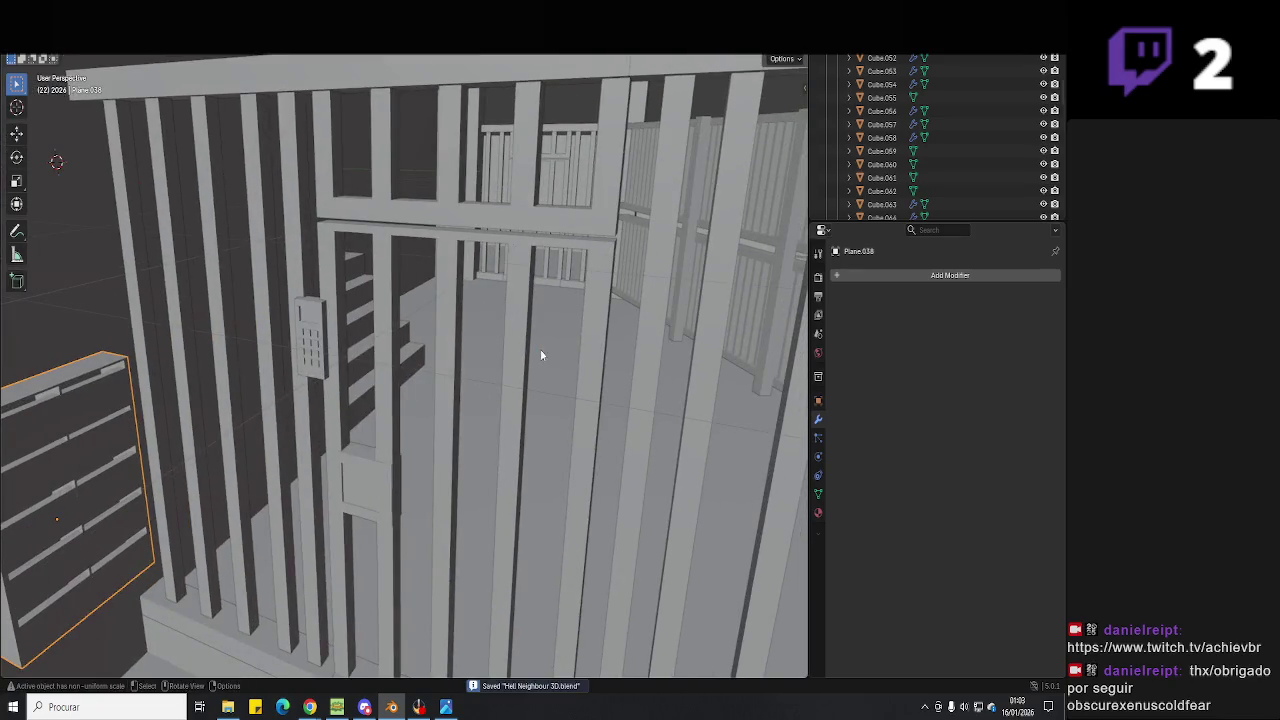
Look over the yard, fences, stairs and entrance, then glance at the reference photo.
scroll(540, 349, "down", 2)
scroll(541, 357, "down", 3)
scroll(523, 380, "down", 3)
middle_click_drag(523, 380, 500, 397)
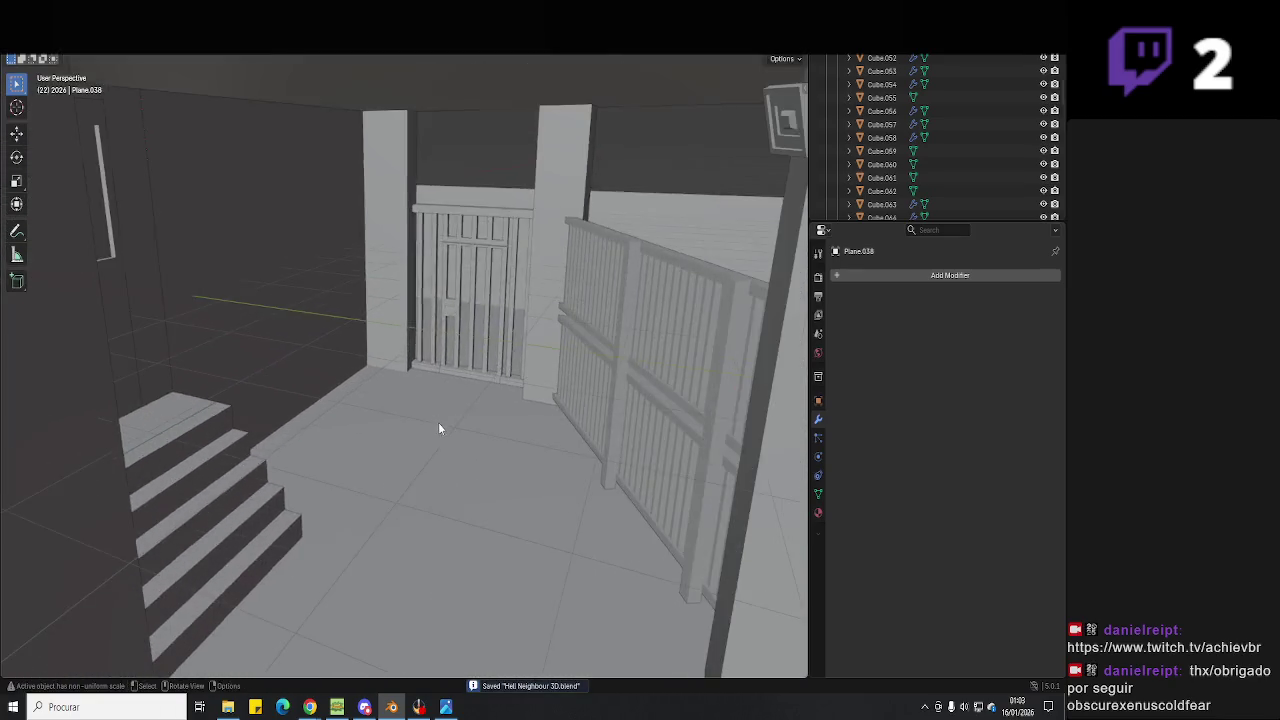
scroll(499, 397, "up", 4)
mouse_move(408, 403)
middle_mouse_down()
mouse_move(246, 400)
mouse_move(489, 397)
mouse_move(268, 409)
mouse_move(358, 428)
mouse_move(487, 427)
mouse_move(433, 442)
middle_mouse_up()
scroll(531, 407, "up", 3)
scroll(531, 407, "down", 3)
scroll(358, 428, "up", 2)
mouse_move(609, 381)
middle_mouse_down()
mouse_move(557, 421)
mouse_move(510, 353)
middle_mouse_up()
key("alt+Tab")
key("alt+Tab")
key("alt+Tab")
left_click(845, 156)
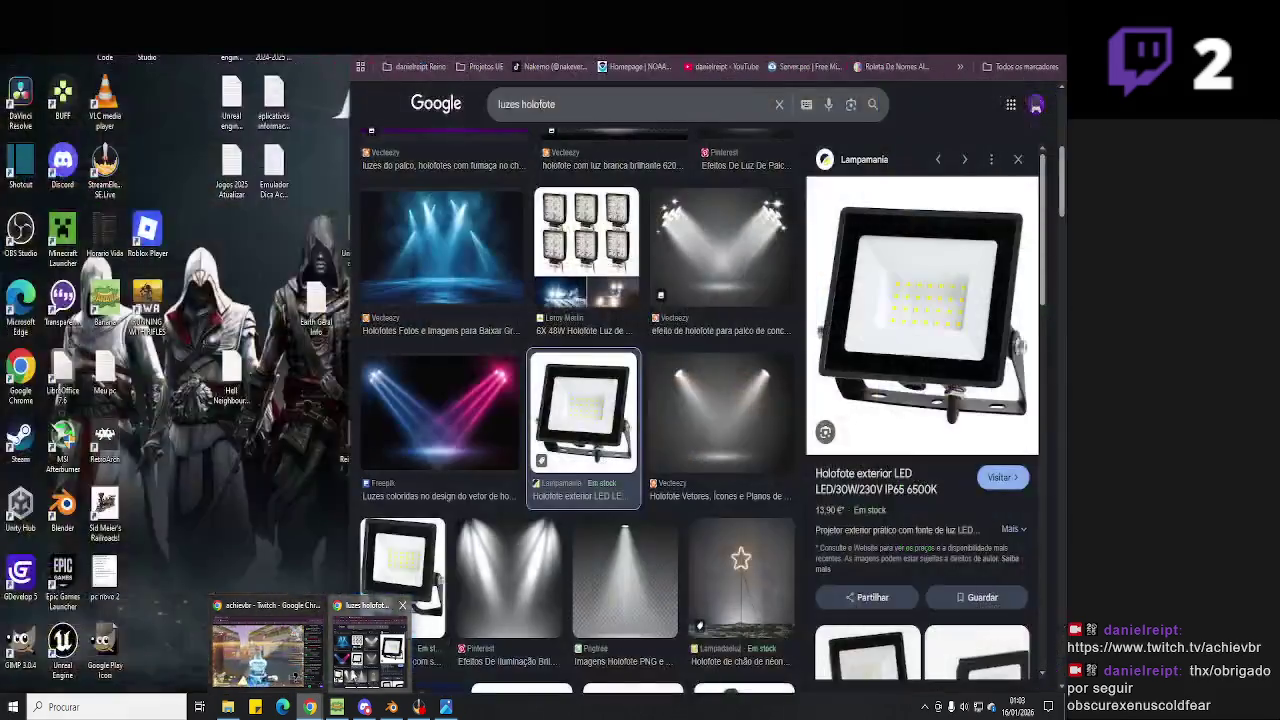
Search Google Images for 'Vaso china gignate'.
left_click(372, 630)
double_click(577, 99)
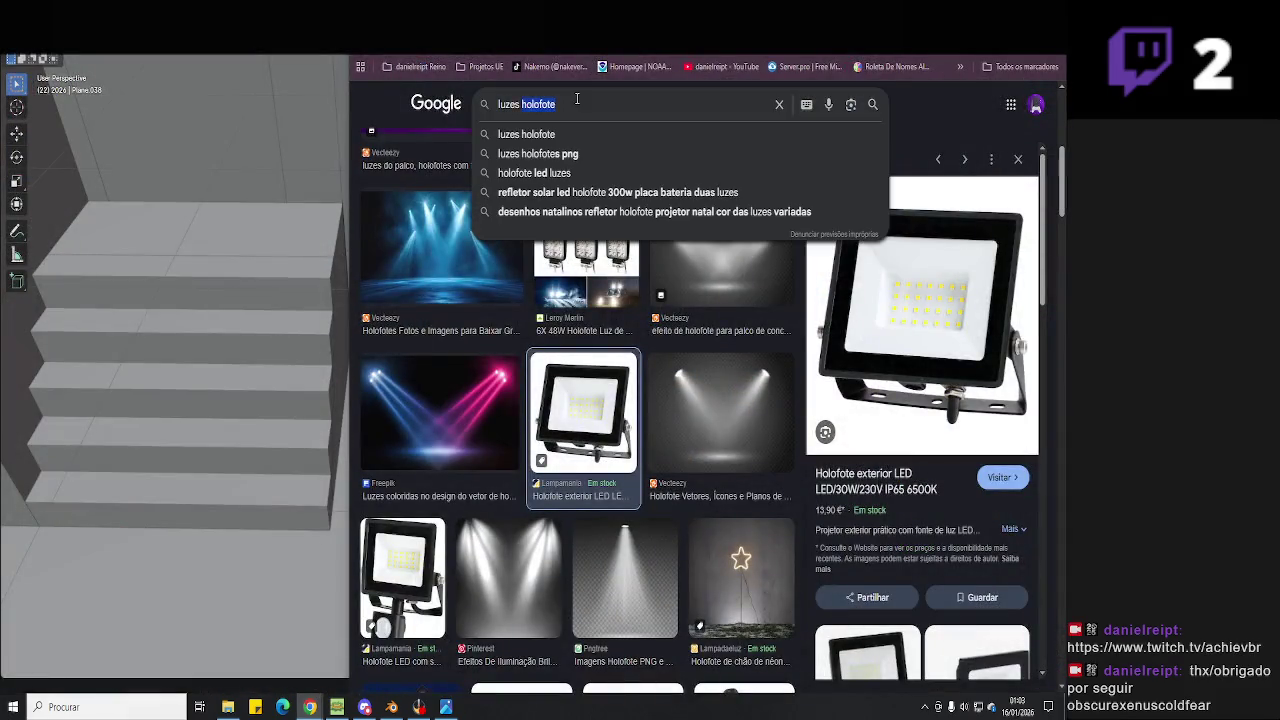
key("ctrl+a")
type("Vaso fl")
key("BackSpace")
key("BackSpace")
type("china")
key("Return")
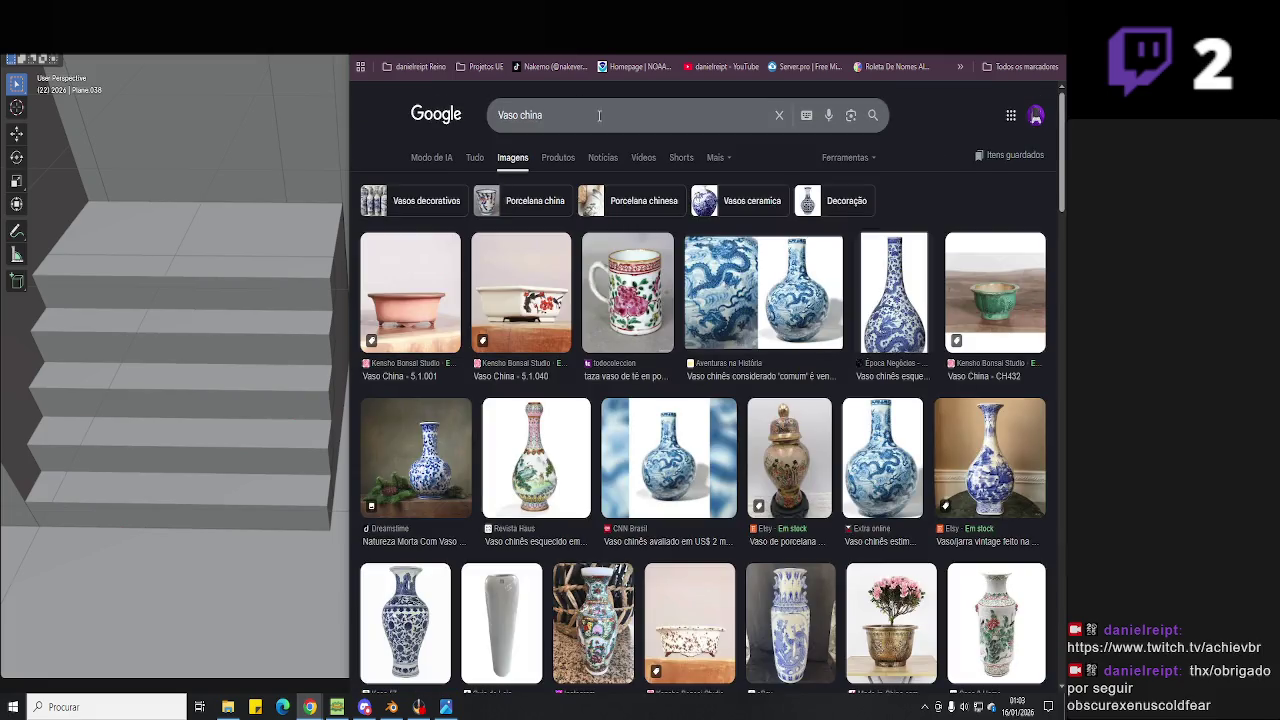
left_click(599, 115)
type("gign")
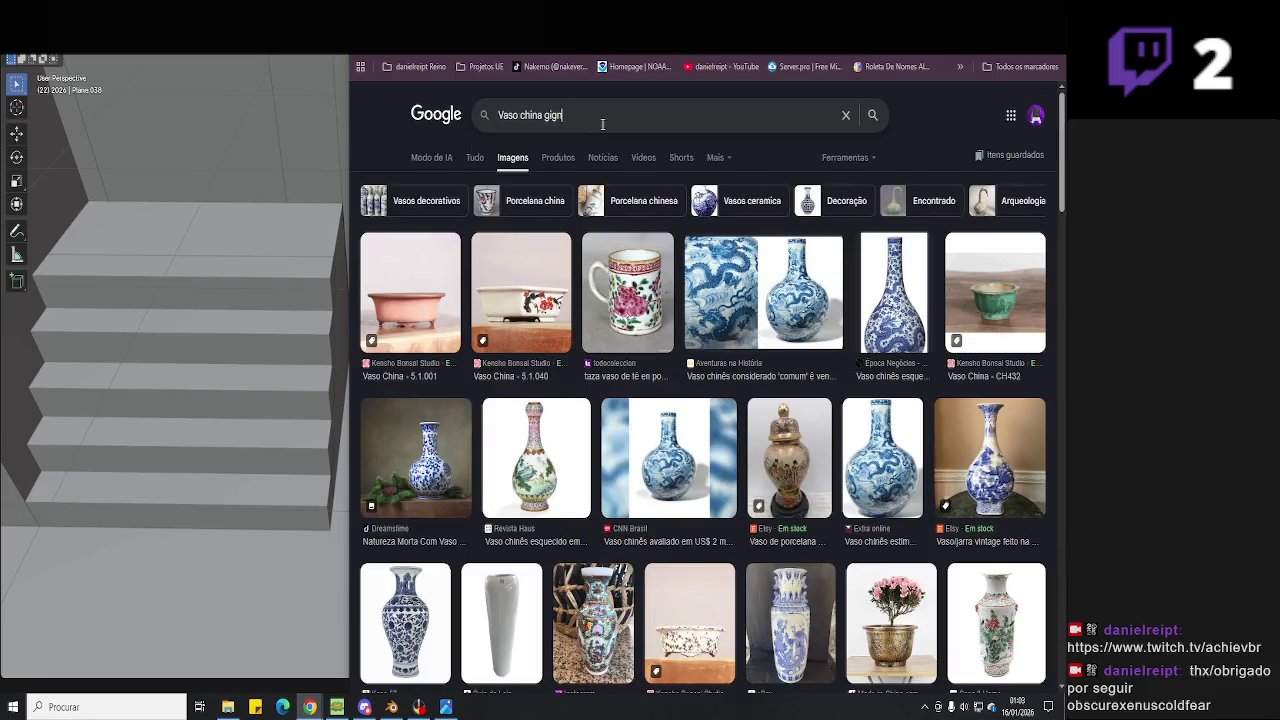
type("ate")
key("Return")
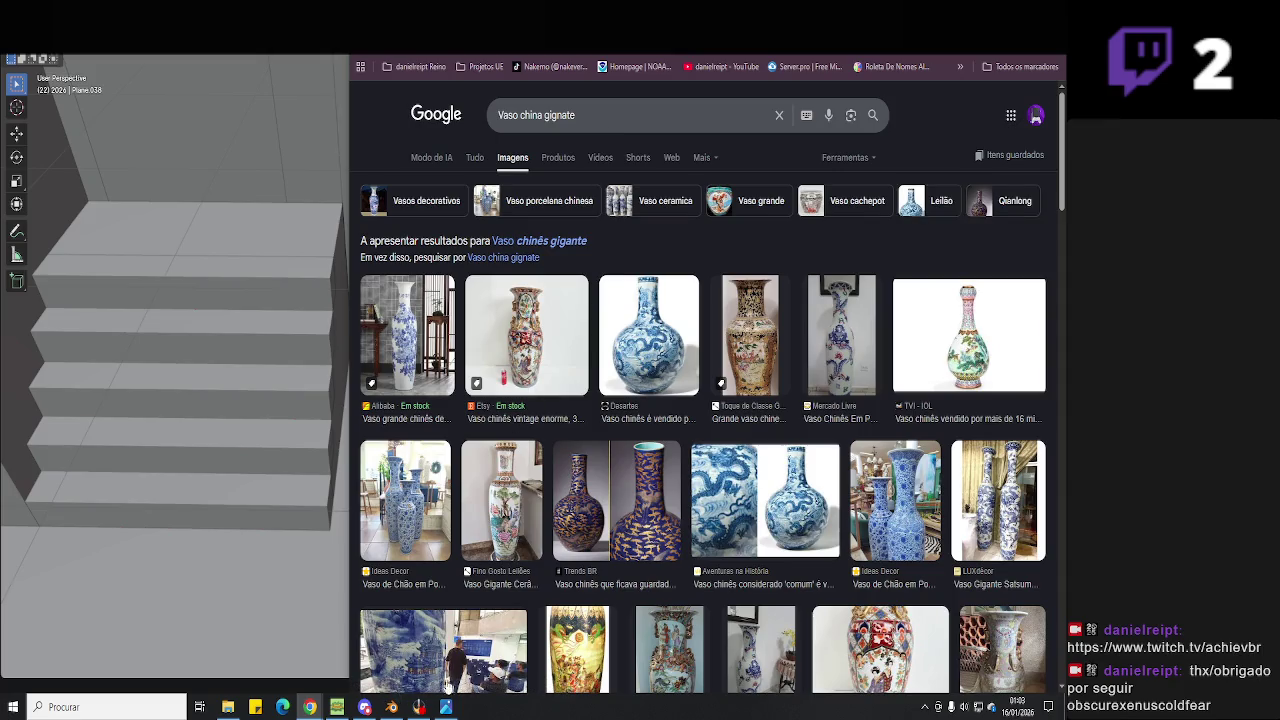
Check the connected streaming channels in OBS Studio and hide its window.
left_click(421, 707)
left_click(1015, 413)
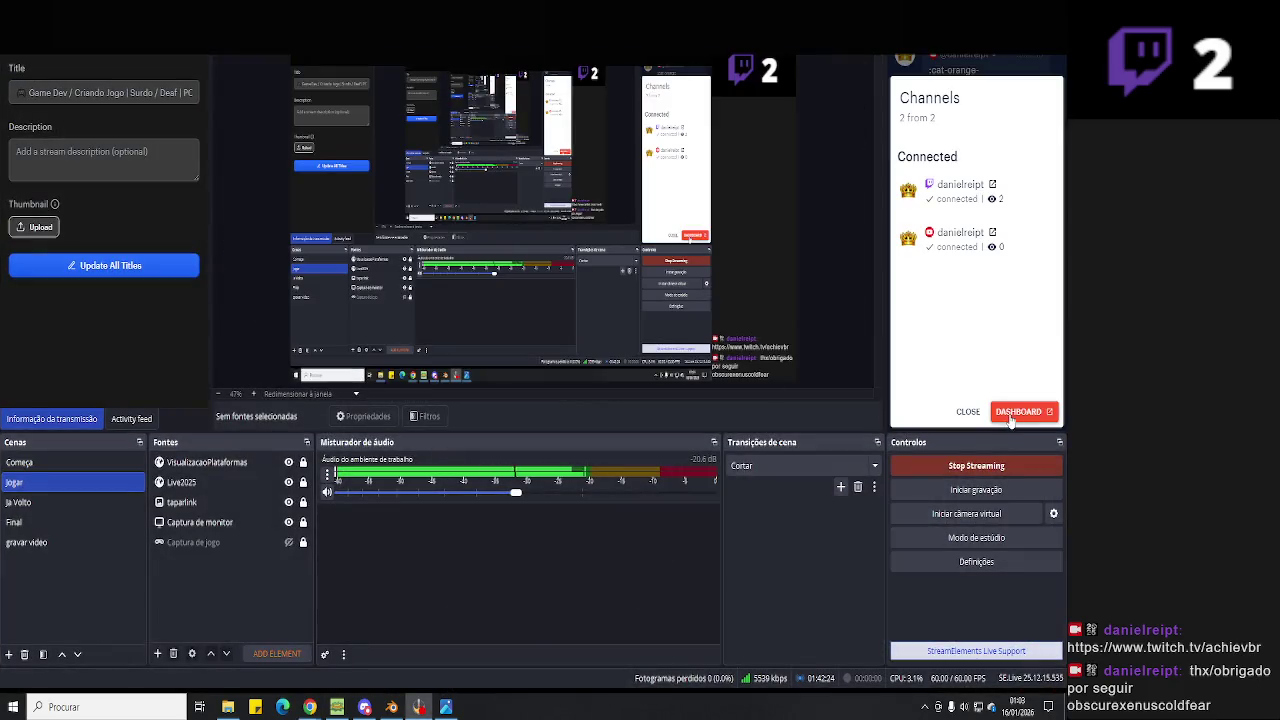
left_click(967, 413)
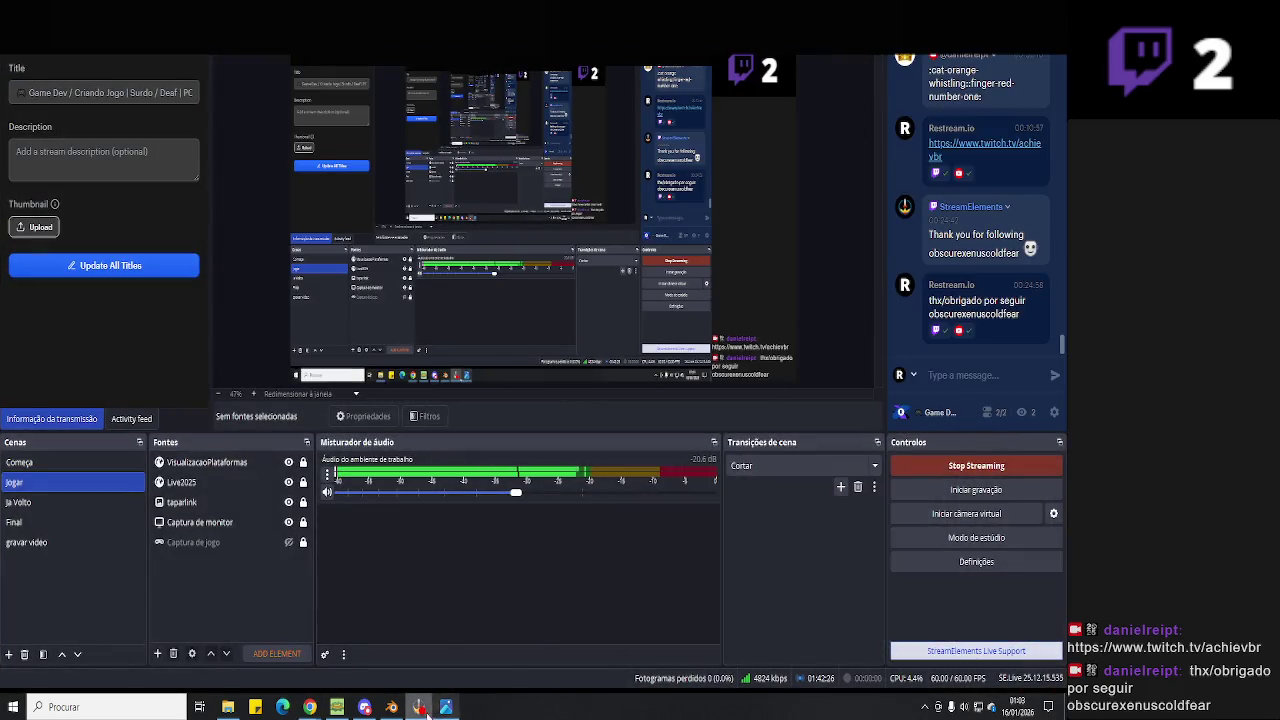
left_click(424, 709)
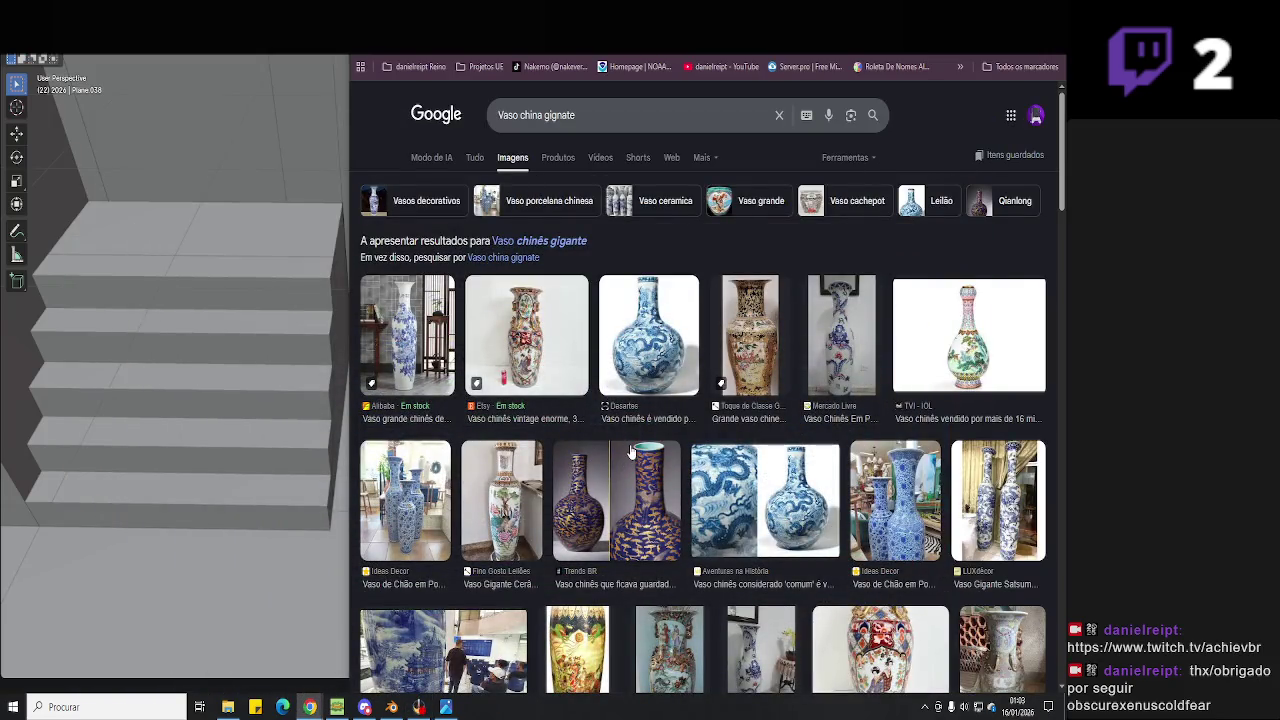
Preview the Ideas Decor blue floor vase and Fino Gosto Leilões painted vase.
scroll(637, 442, "down", 1)
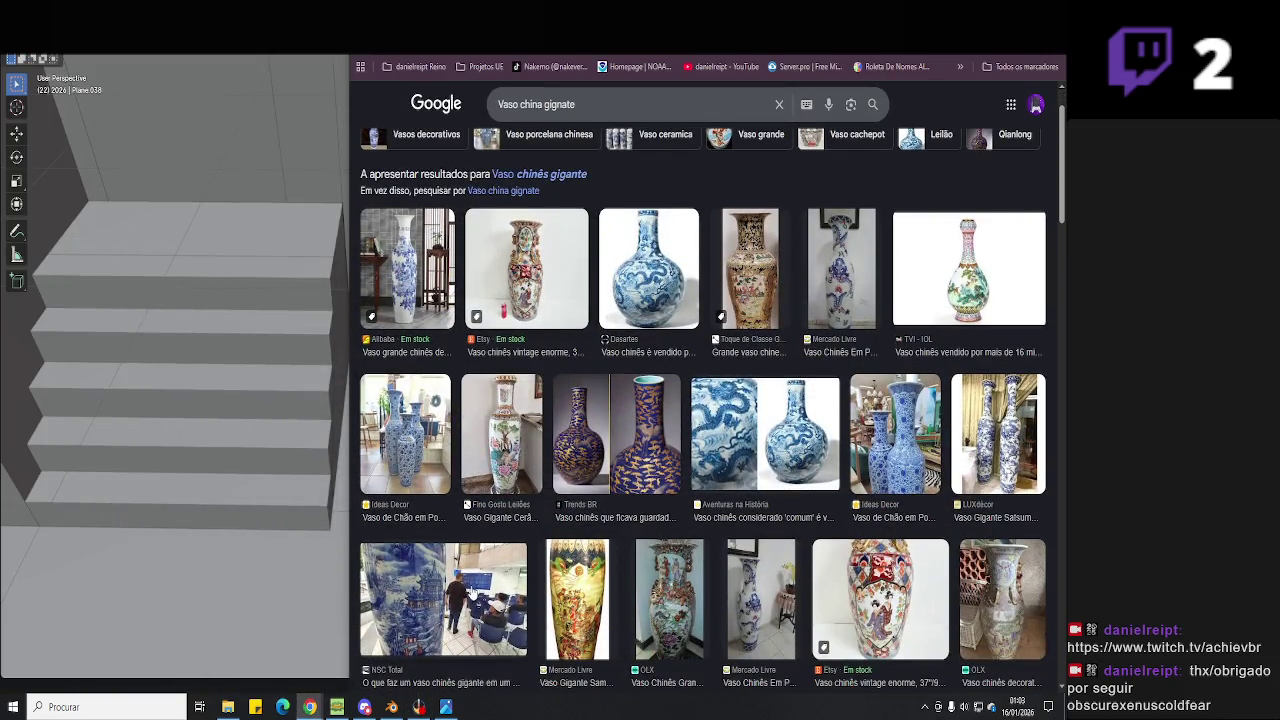
left_click(475, 585)
left_click(668, 276)
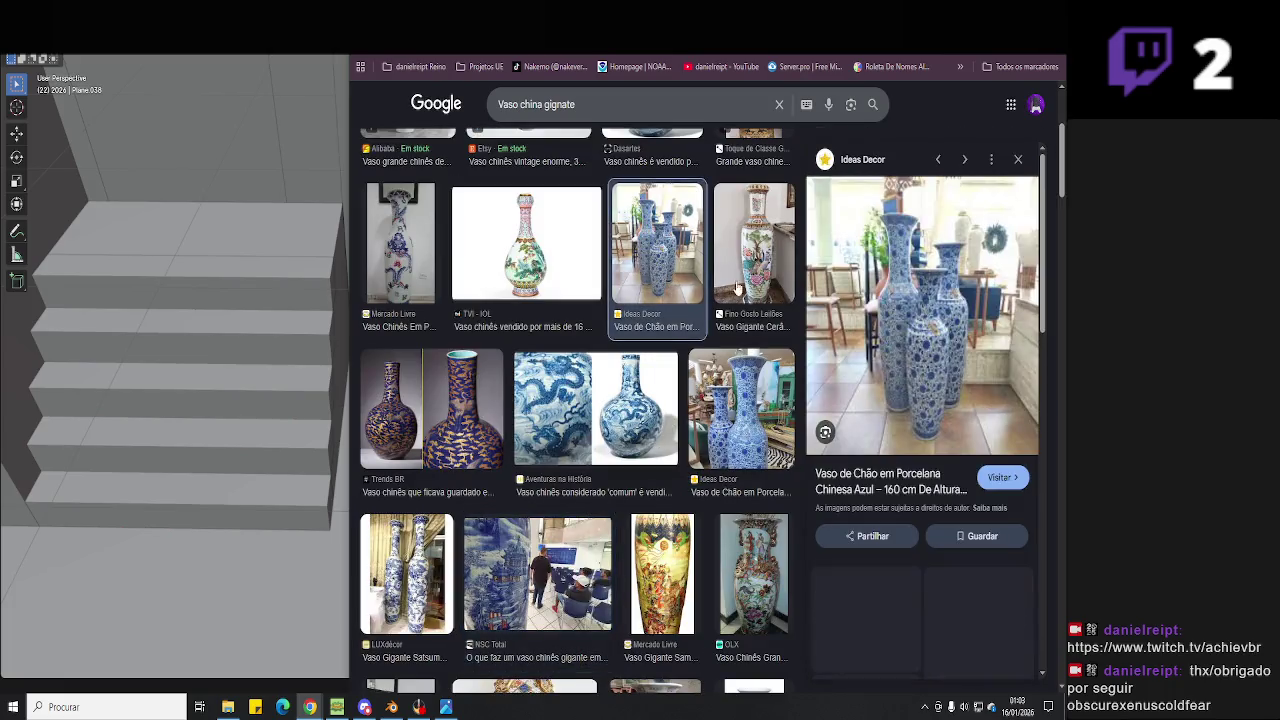
left_click(749, 287)
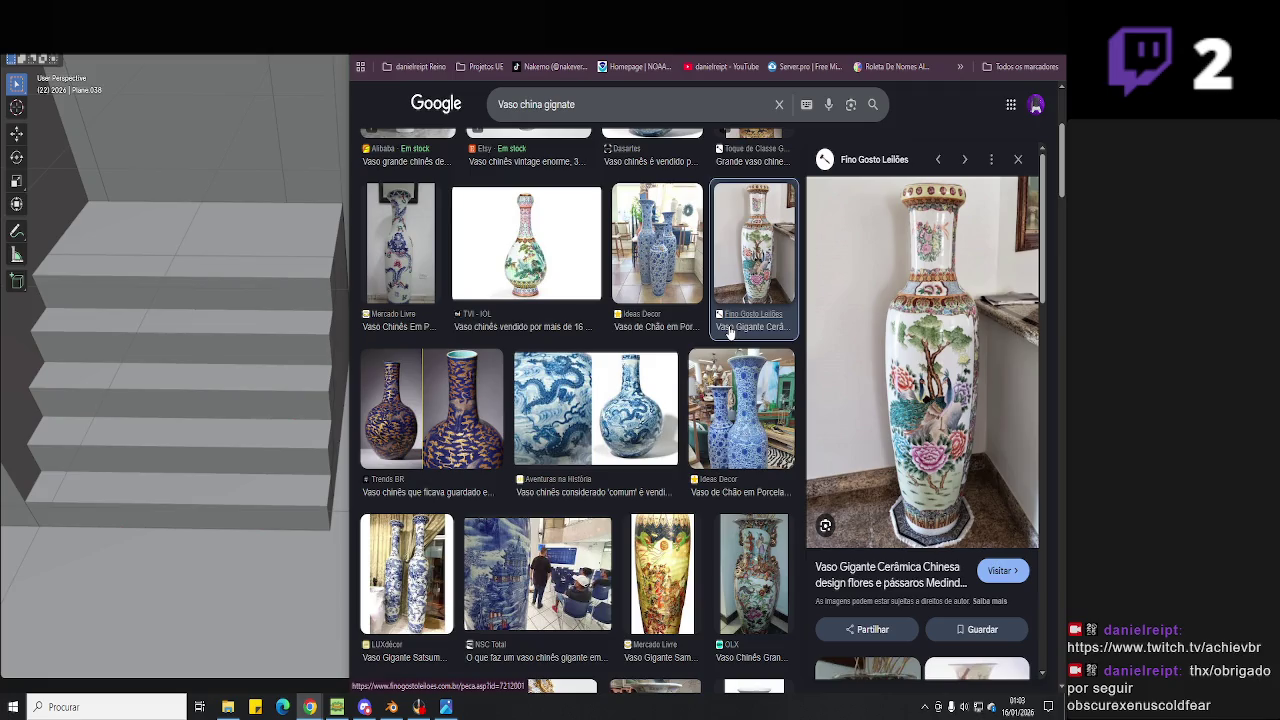
Preview the NSC Total giant vase, LUXdécor tall vases and Ideas Decor vase again.
scroll(750, 350, "down", 3)
scroll(780, 380, "up", 5)
scroll(785, 387, "up", 2)
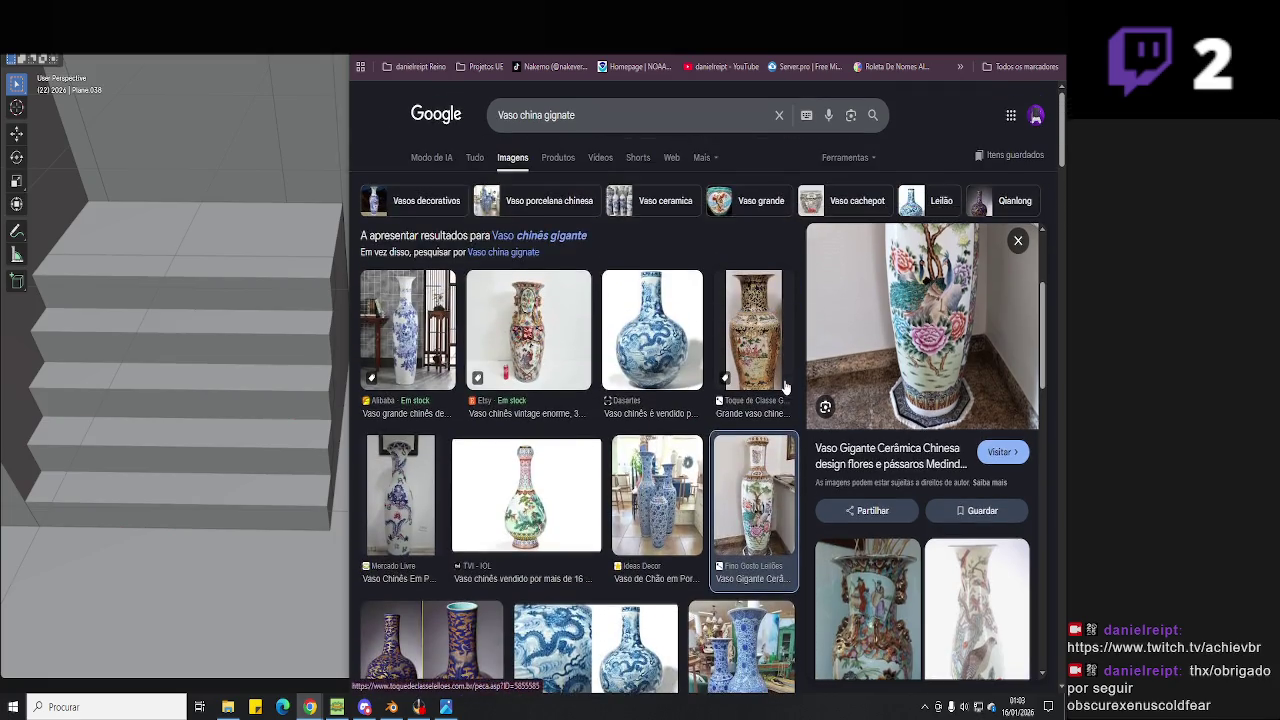
scroll(578, 470, "down", 3)
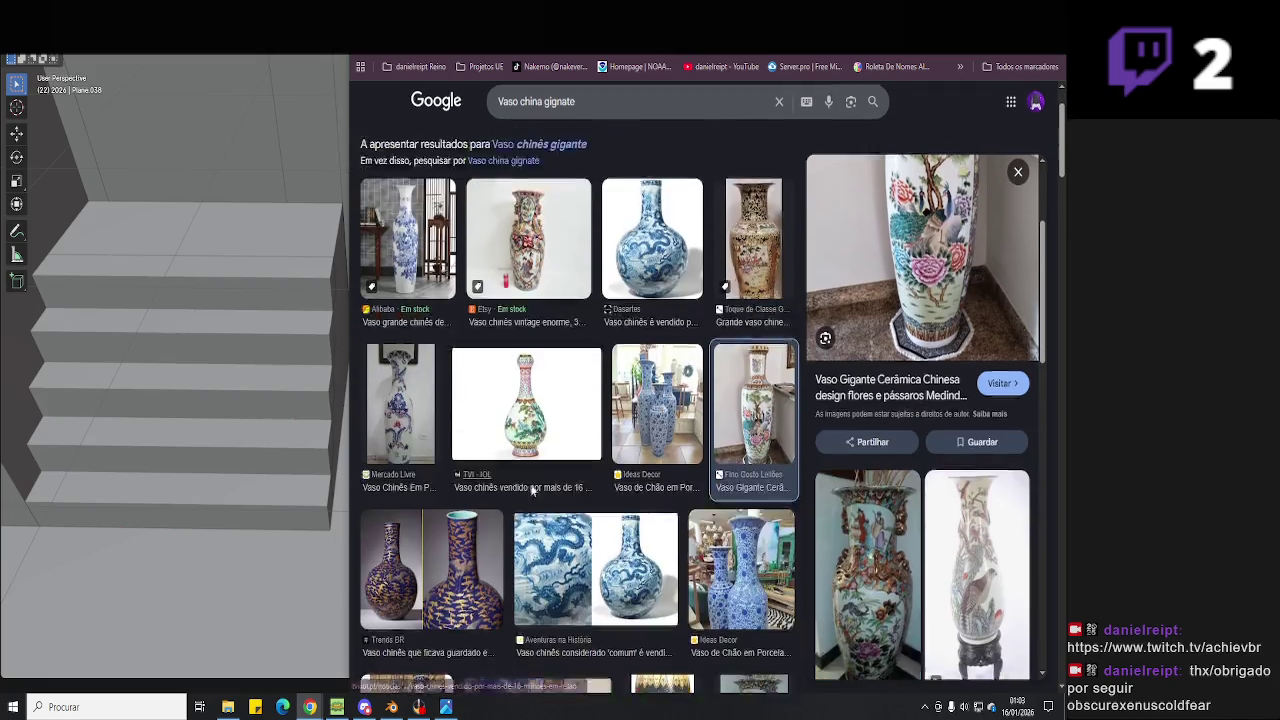
scroll(582, 563, "down", 2)
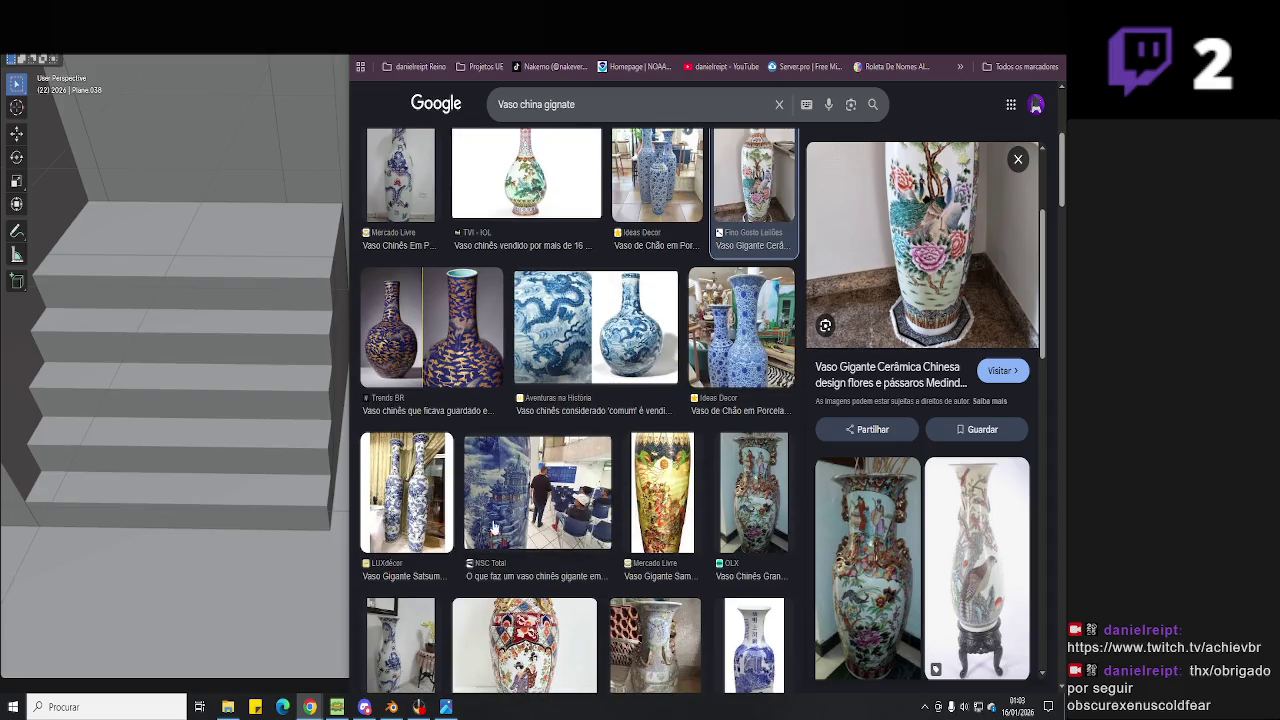
left_click(572, 521)
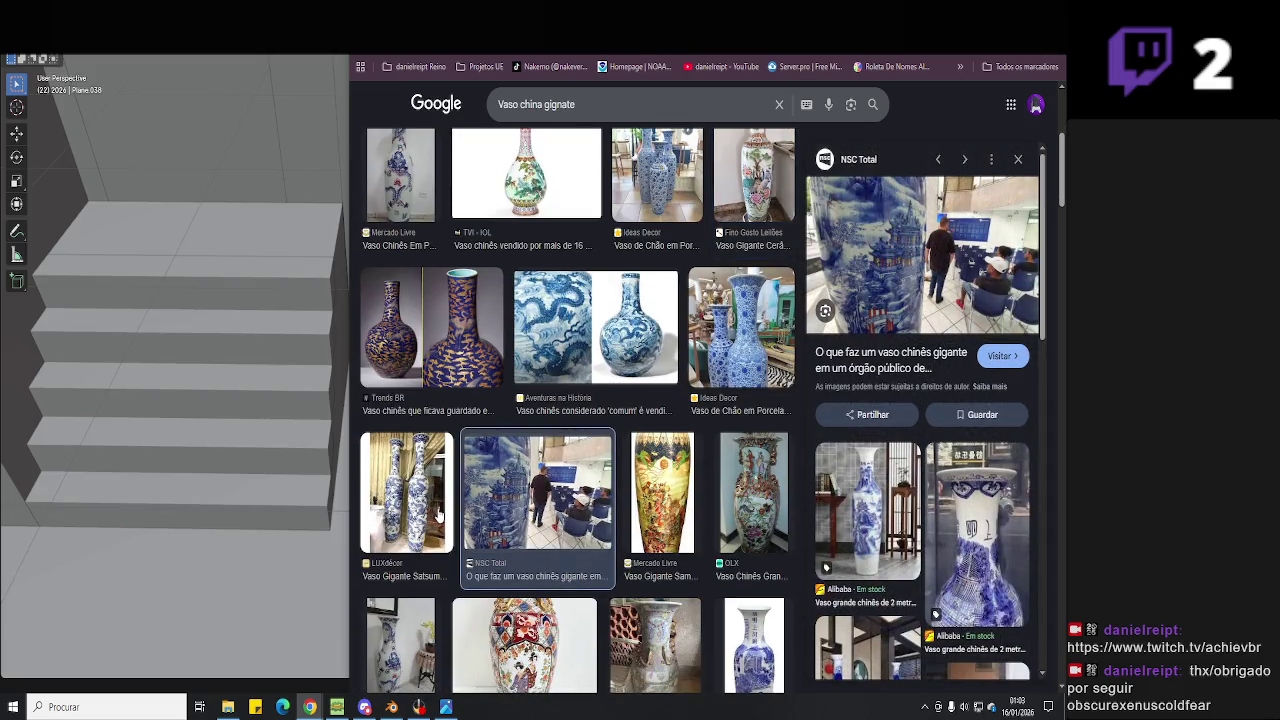
left_click(437, 515)
scroll(690, 437, "up", 4)
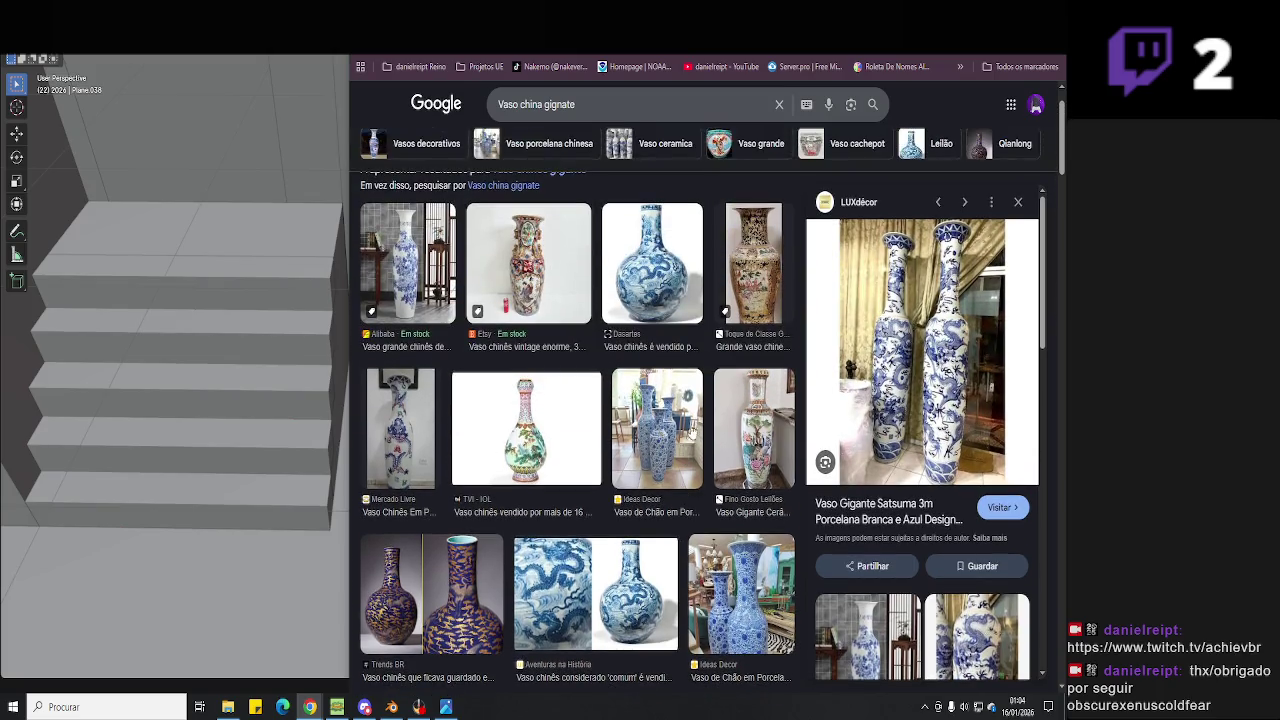
left_click(694, 461)
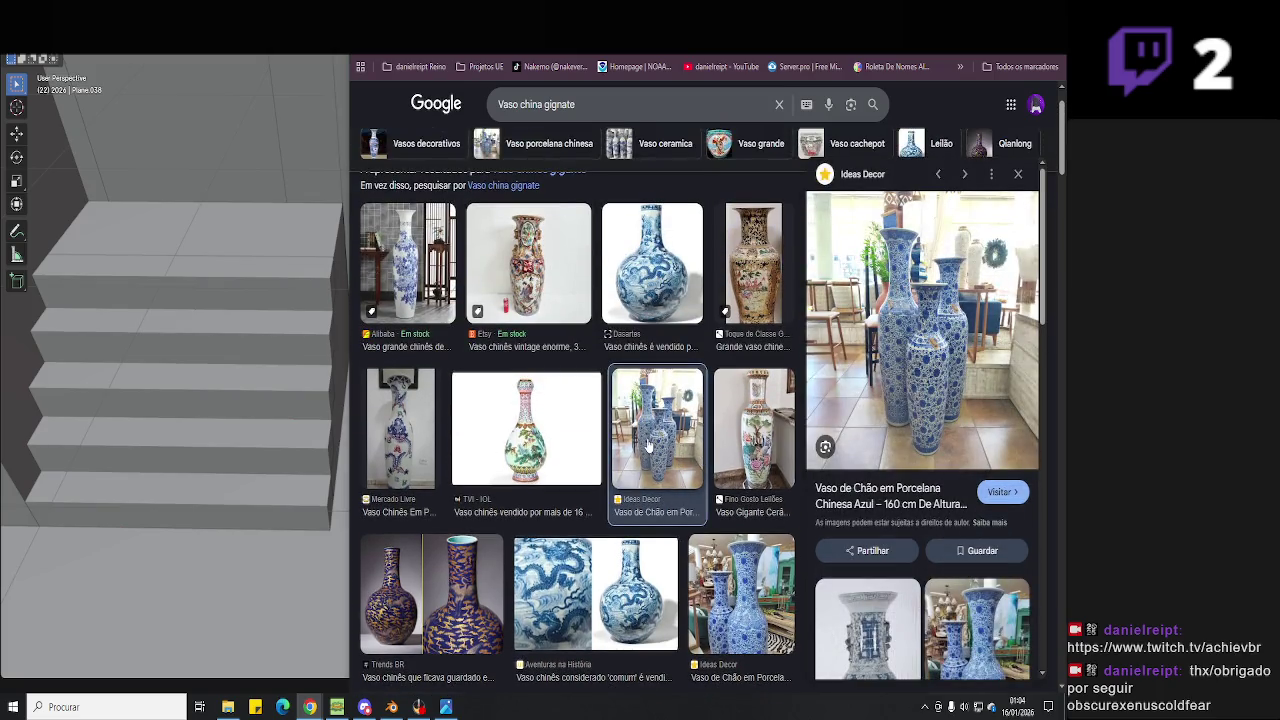
Return to Blender and select the floor plane beside the stairs.
key("alt+Tab")
key("alt+Tab")
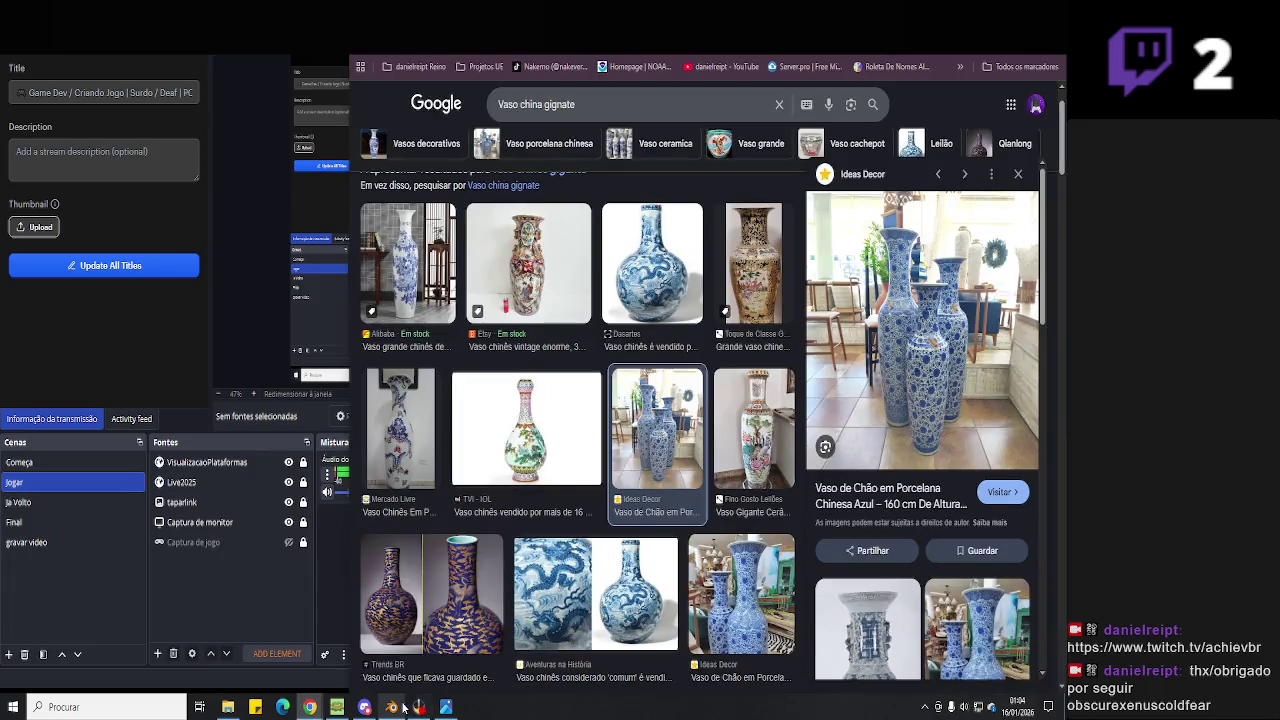
left_click(400, 707)
left_click(421, 471)
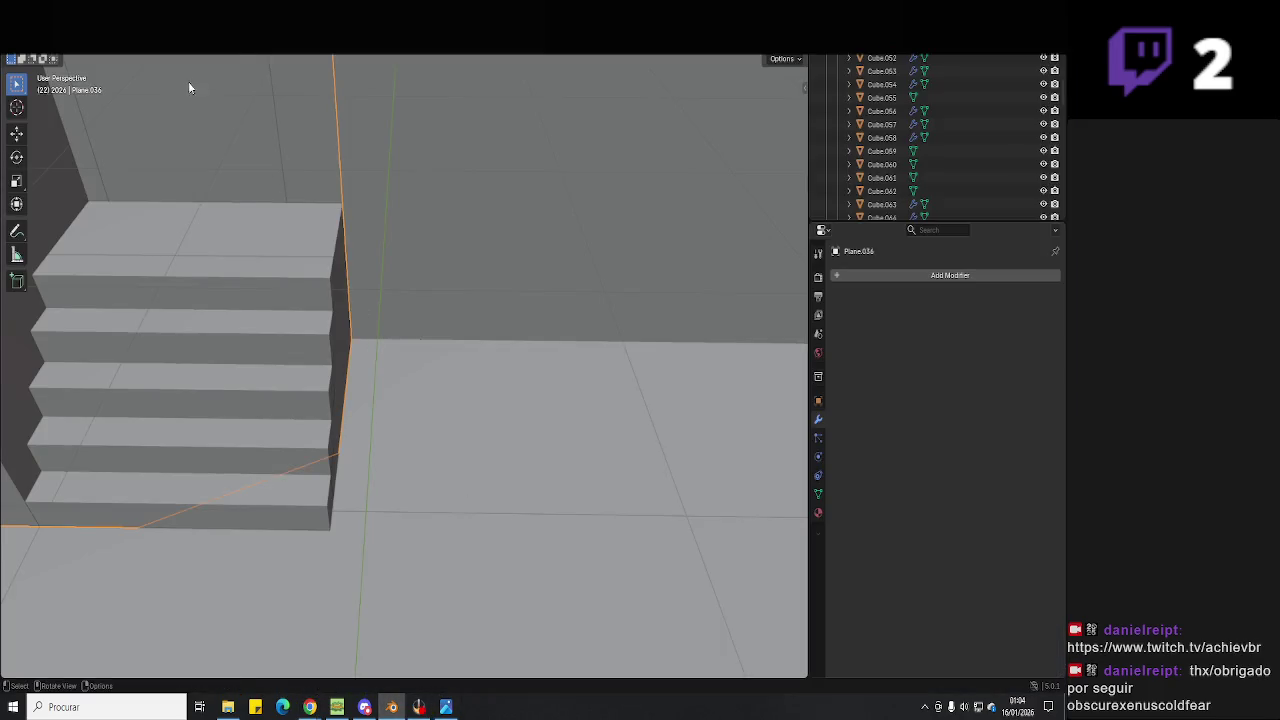
Add a circle mesh, move it along X onto the floor, and shrink it.
key("shift+a")
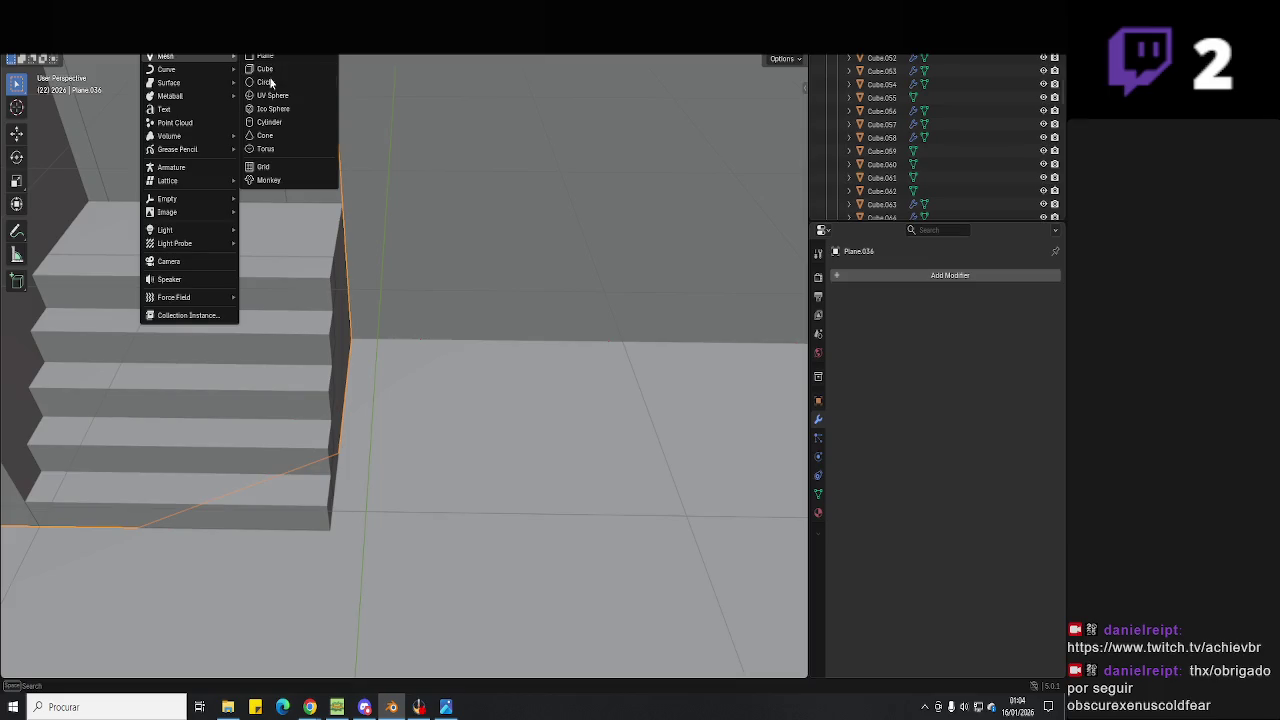
left_click(281, 83)
key("g")
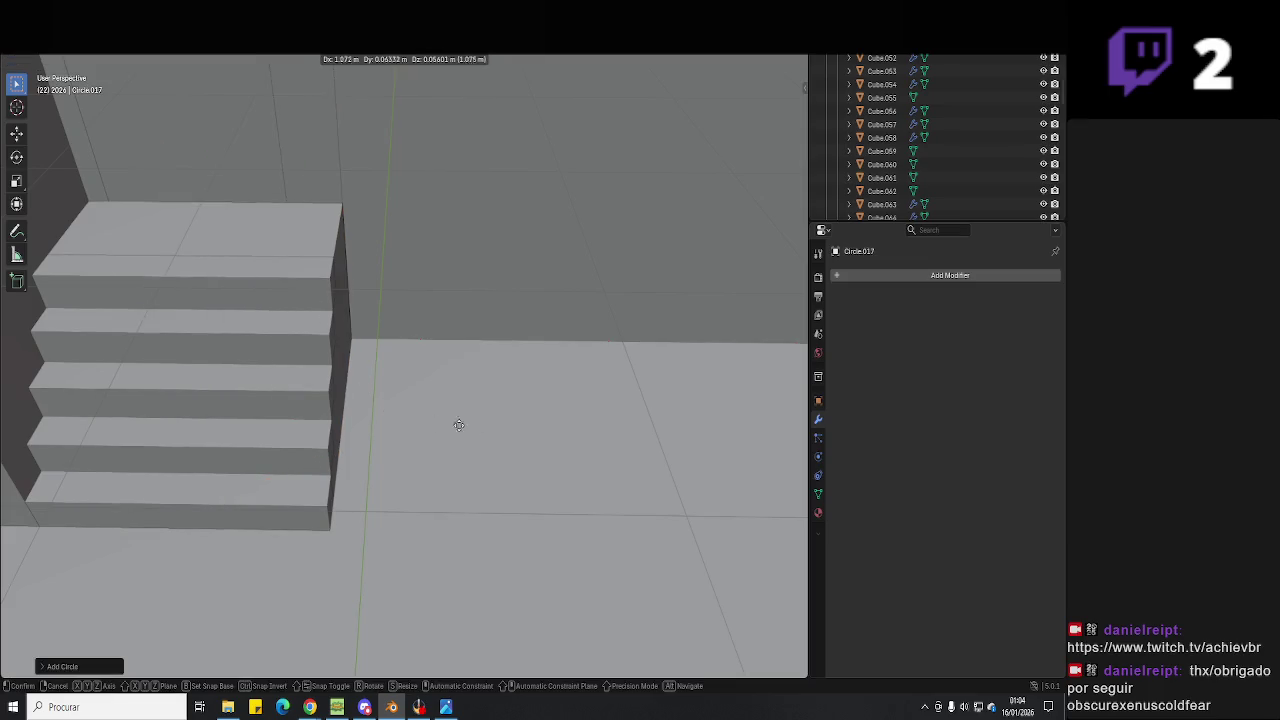
left_click(357, 340)
key("g")
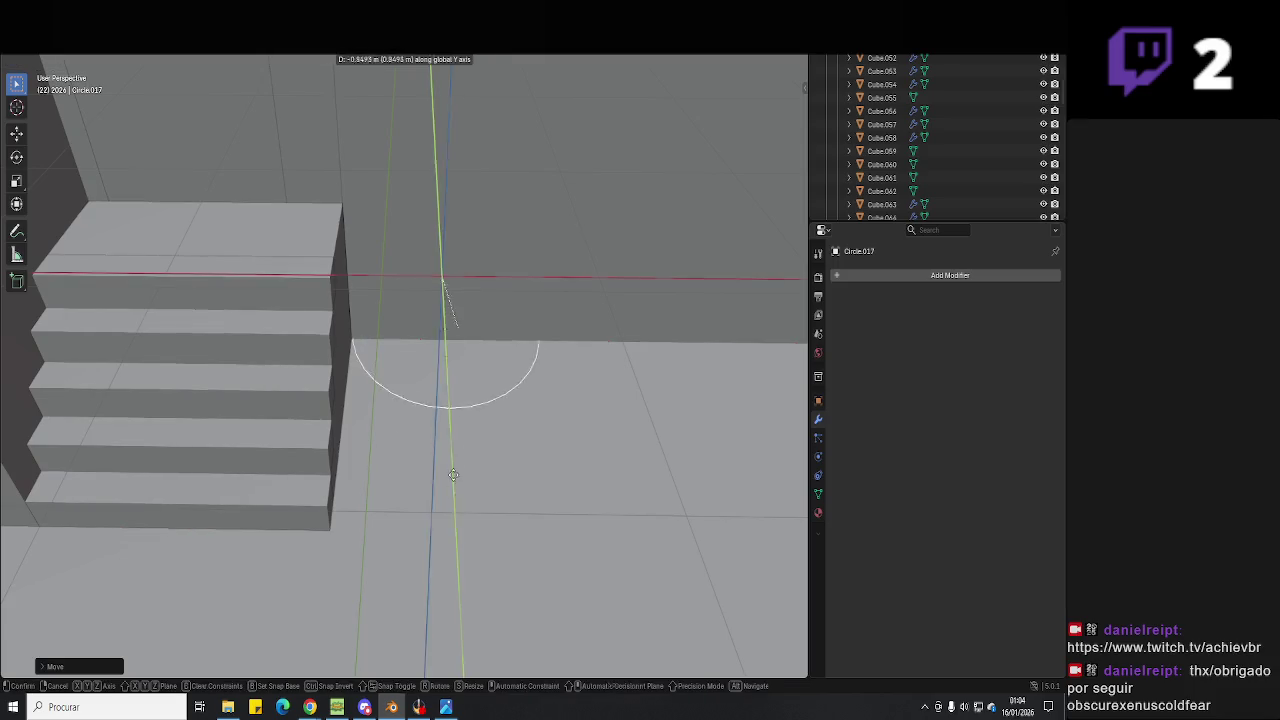
key("x")
left_click(540, 503)
key("s")
left_click(531, 455)
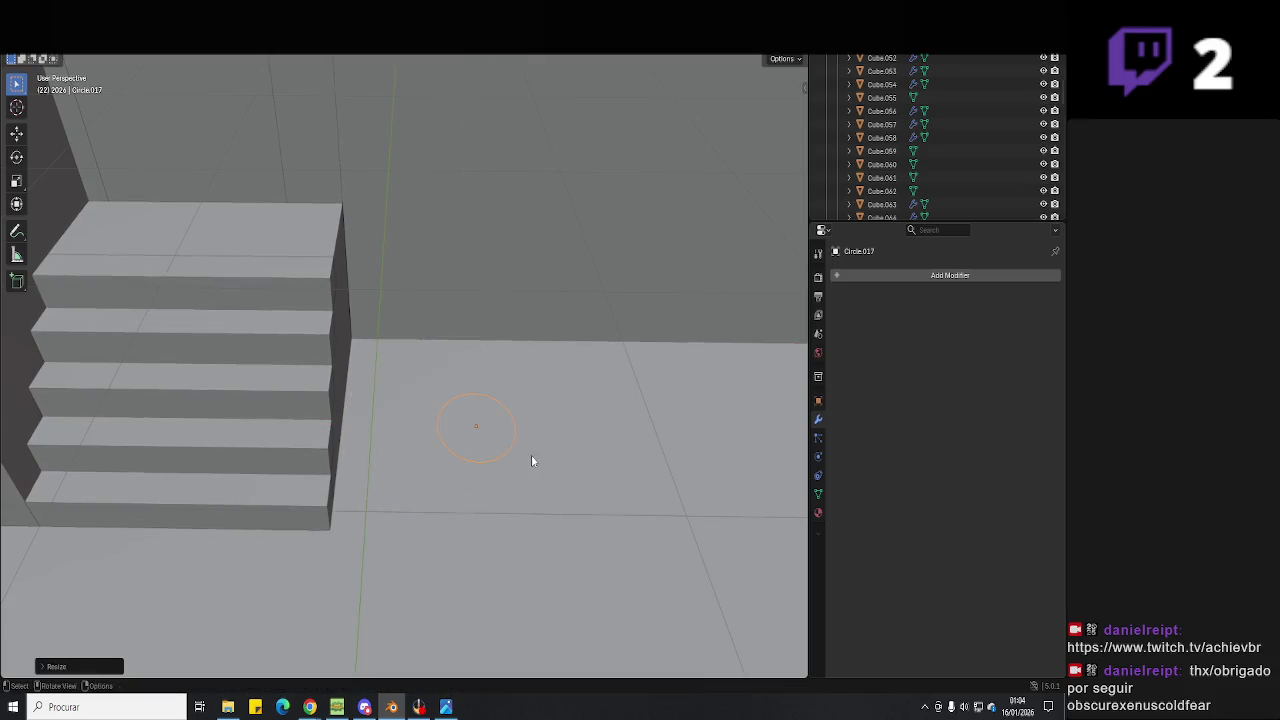
Try filling and extruding the circle into a cylinder, then undo back to the flat circle.
key("Tab")
key("f")
key("e")
left_click(532, 342)
key("s")
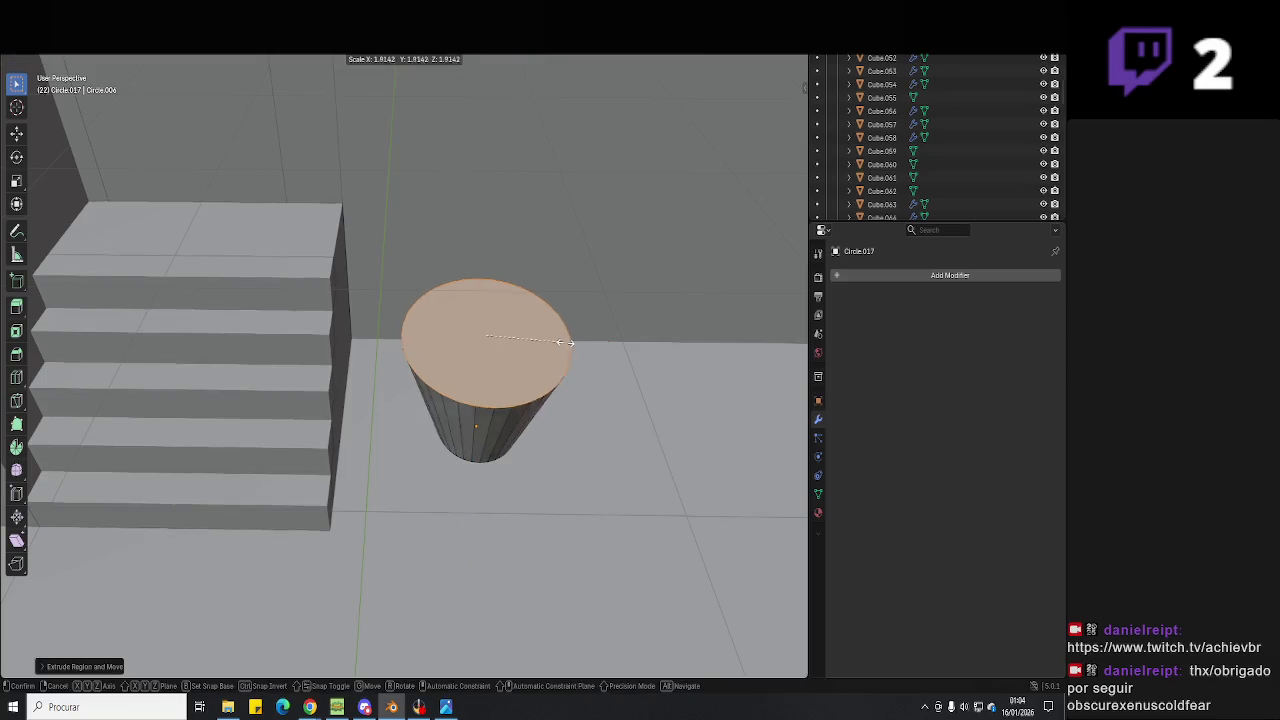
left_click(540, 339)
key("Tab")
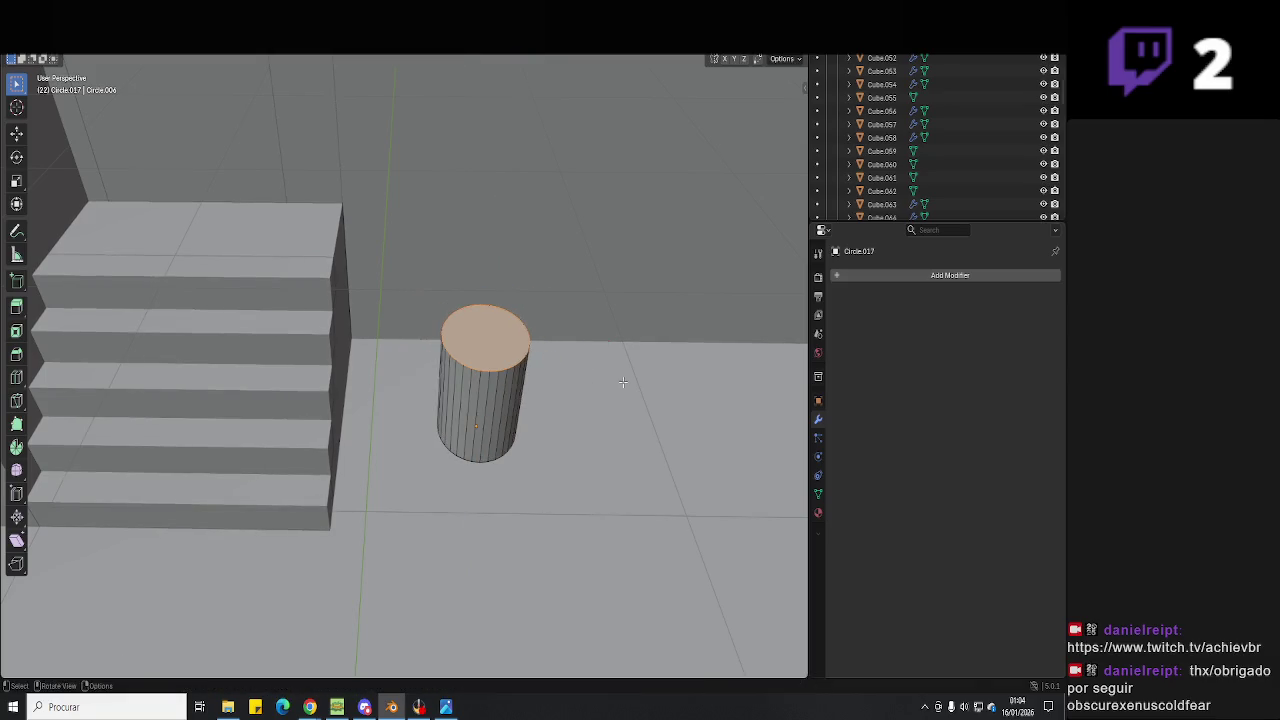
middle_click_drag(540, 339, 524, 388)
key("ctrl+z")
key("ctrl+z")
key("ctrl+z")
Lift the circle up along Y and Z and shrink it for the vase neck.
key("g")
key("y")
key("z")
left_click(520, 280)
key("s")
left_click(508, 271)
Extrude the neck, widen its lower rim, and extrude a short step down along Z.
key("e")
left_click(505, 312)
key("s")
key("Escape")
key("s")
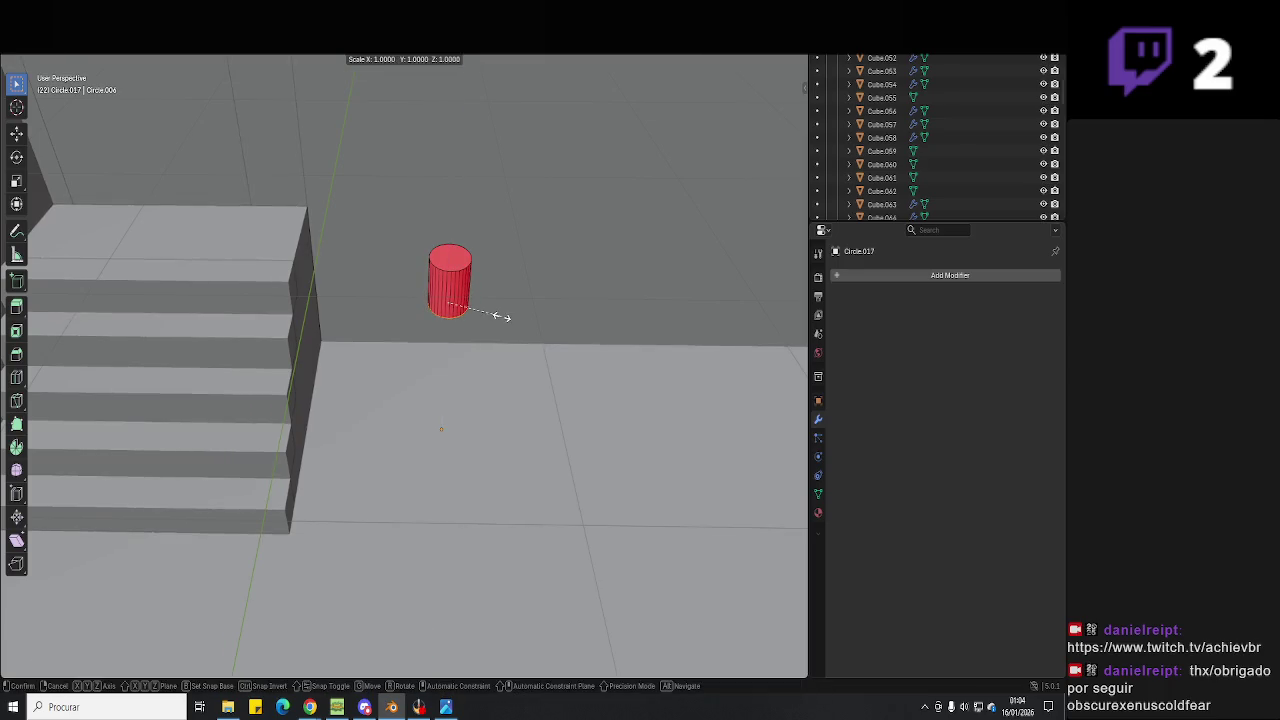
left_click(516, 318)
key("e")
key("z")
left_click(528, 357)
Flare the ring outward and extrude the bottle body down to the floor.
key("s")
left_click(560, 362)
key("e")
left_click(556, 398)
key("e")
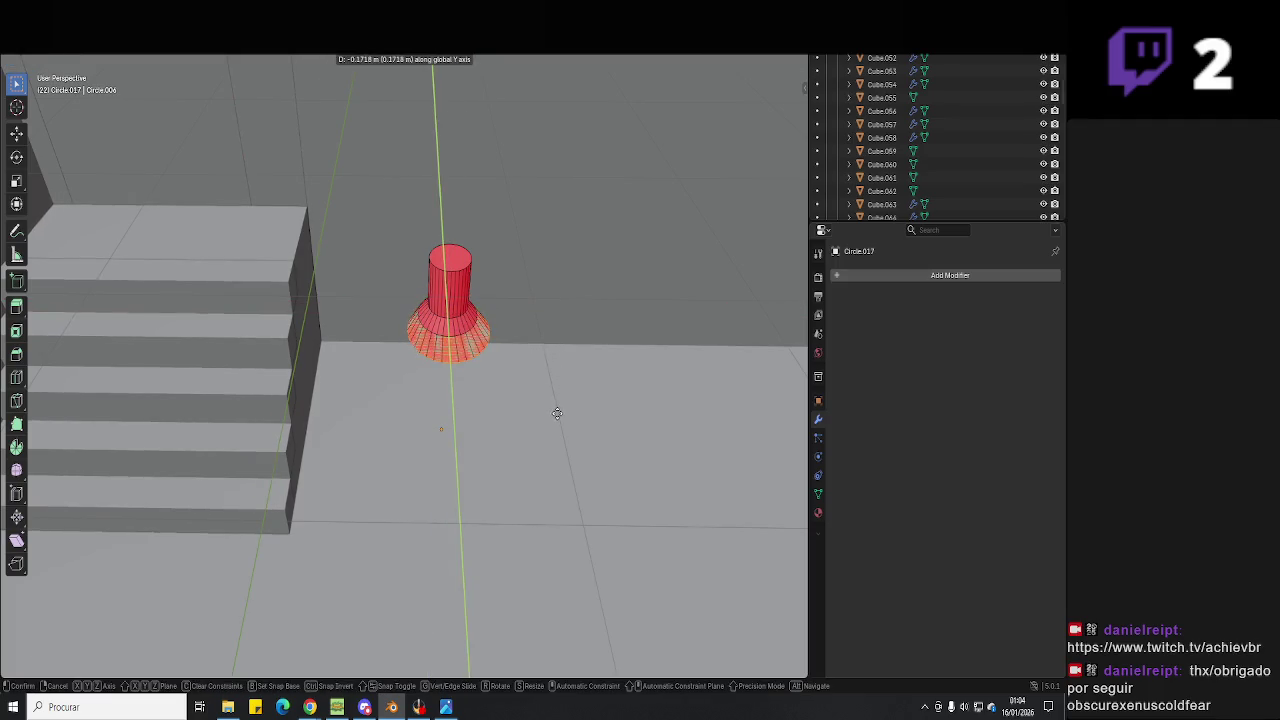
left_click(548, 510)
middle_click_drag(548, 510, 563, 277)
middle_click_drag(539, 485, 523, 505)
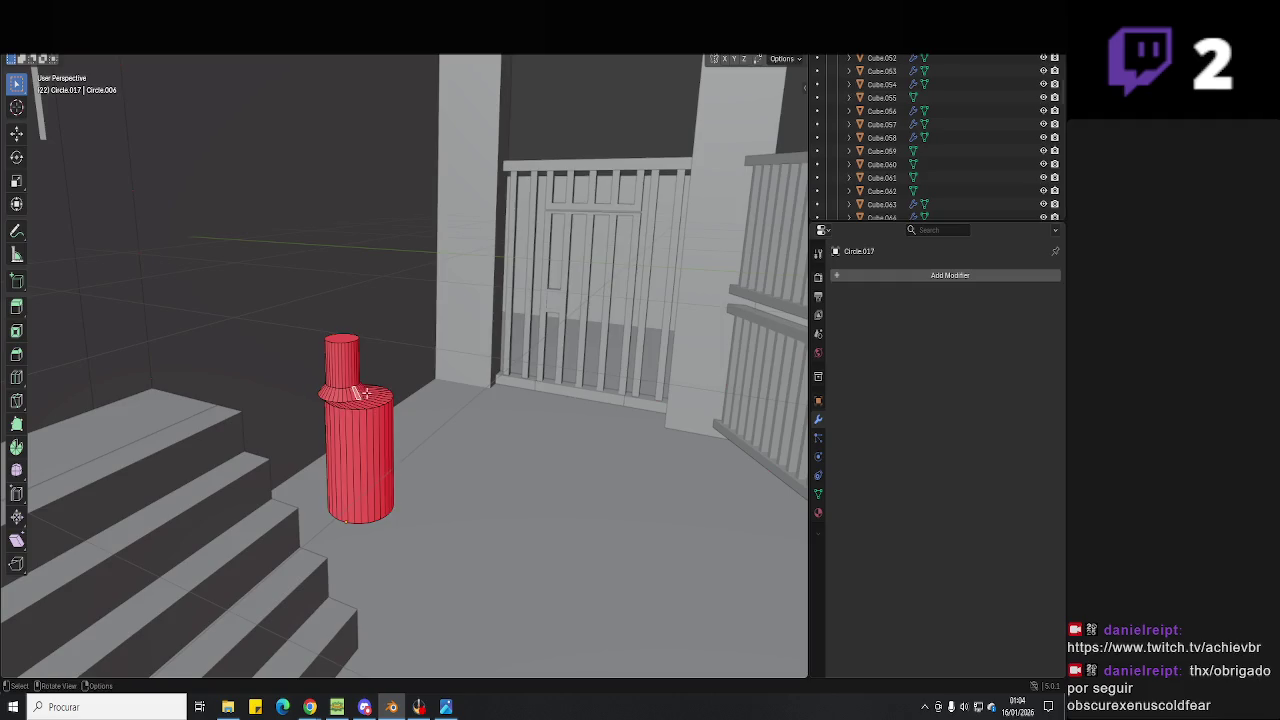
mouse_move(417, 420)
middle_mouse_down()
mouse_move(510, 426)
mouse_move(418, 428)
mouse_move(523, 461)
mouse_move(454, 449)
mouse_move(560, 465)
middle_mouse_up()
Exit Edit Mode, save Hell Neighbour 3D.blend, and move the vase into position.
key("Tab")
key("KP_Decimal")
key("ctrl+s")
key("g")
left_click(586, 470)
mouse_move(310, 707)
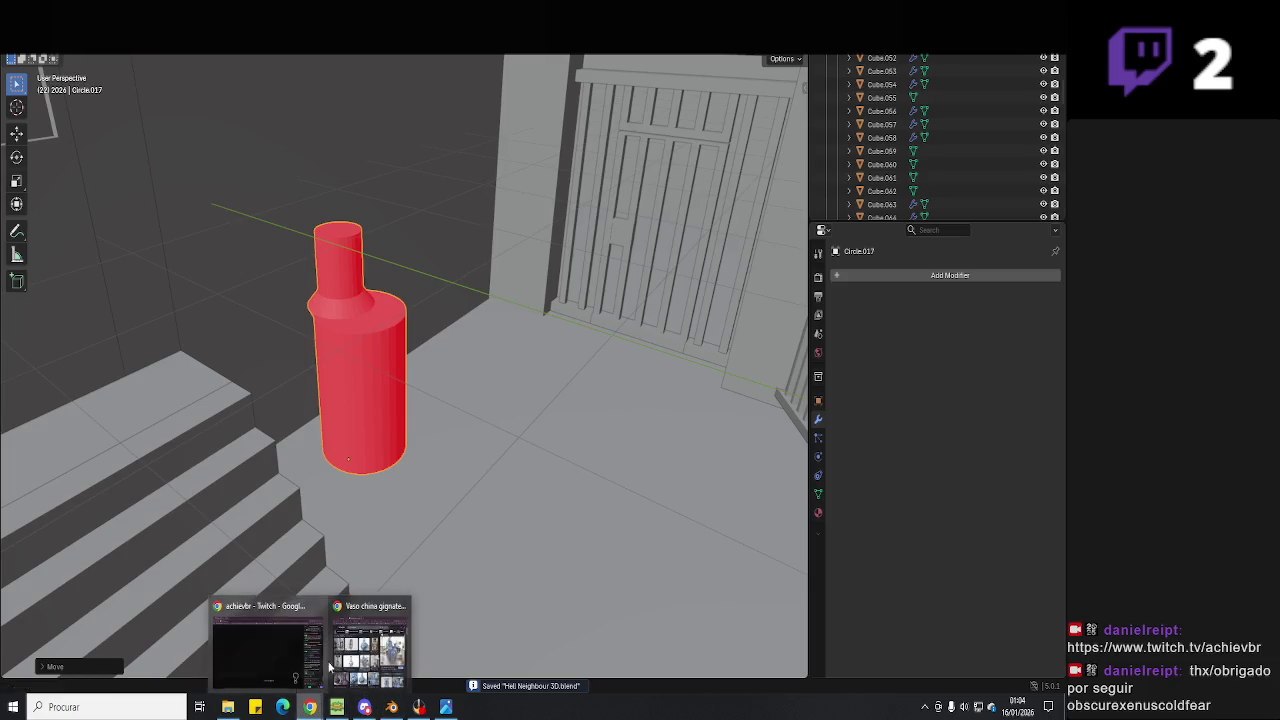
Switch to the YouTube music video and read the tracklist in its expanded description.
left_click(366, 650)
left_click(457, 73)
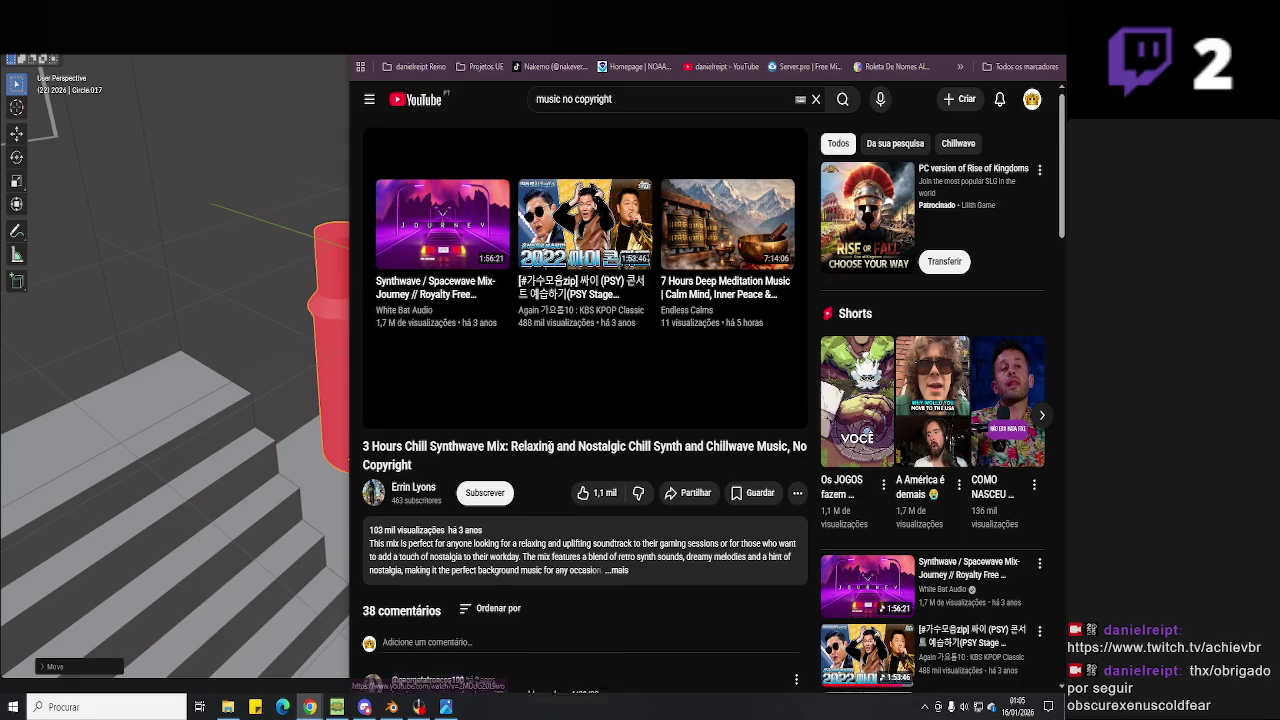
scroll(662, 497, "down", 2)
scroll(605, 477, "up", 2)
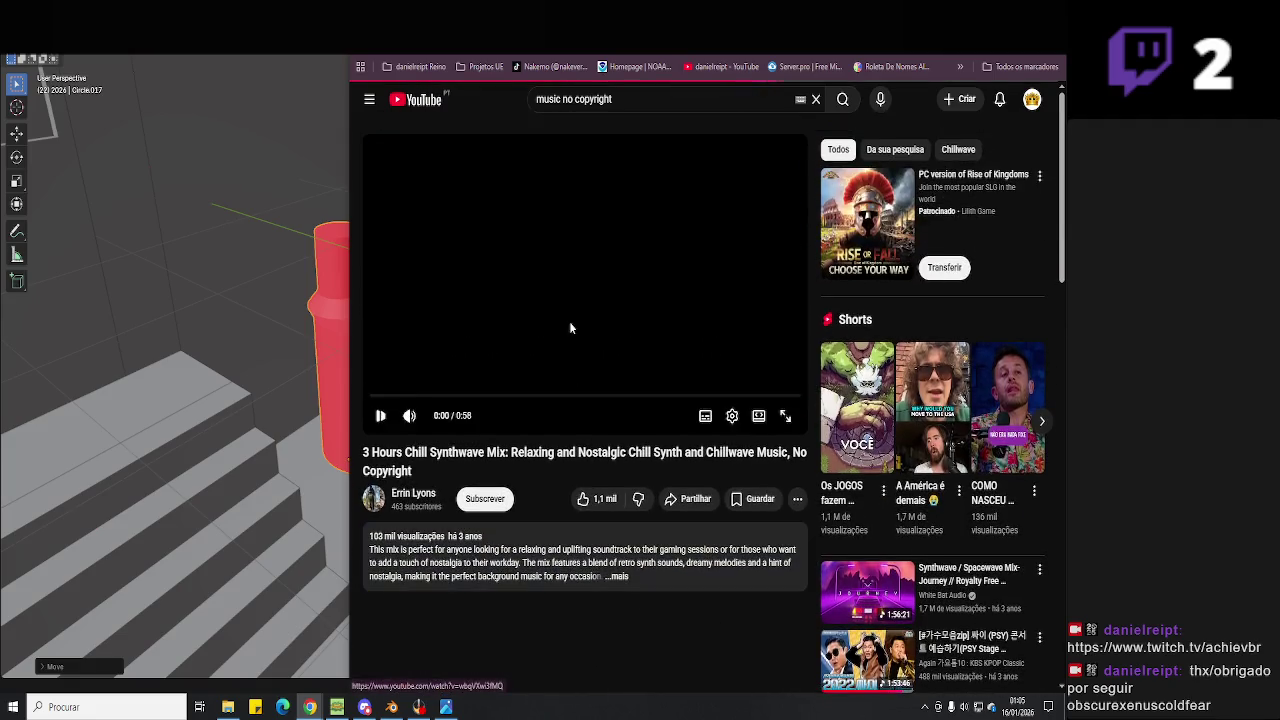
left_click(605, 578)
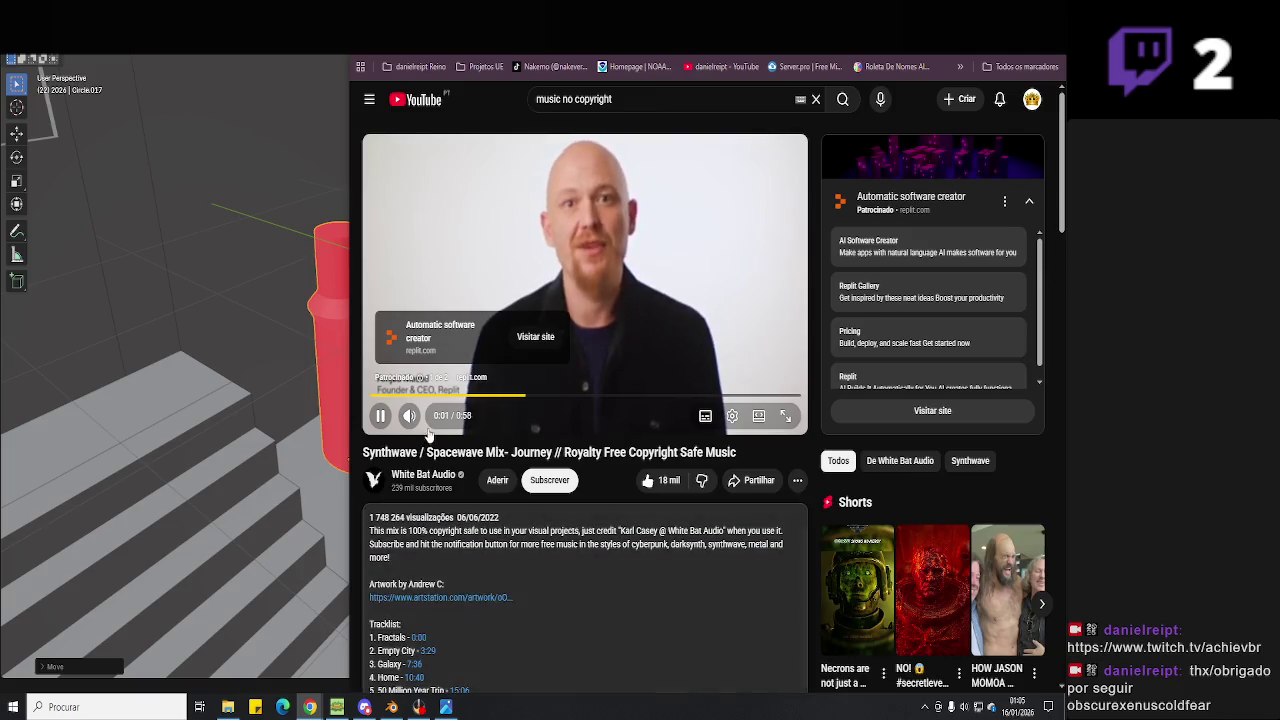
scroll(535, 459, "down", 2)
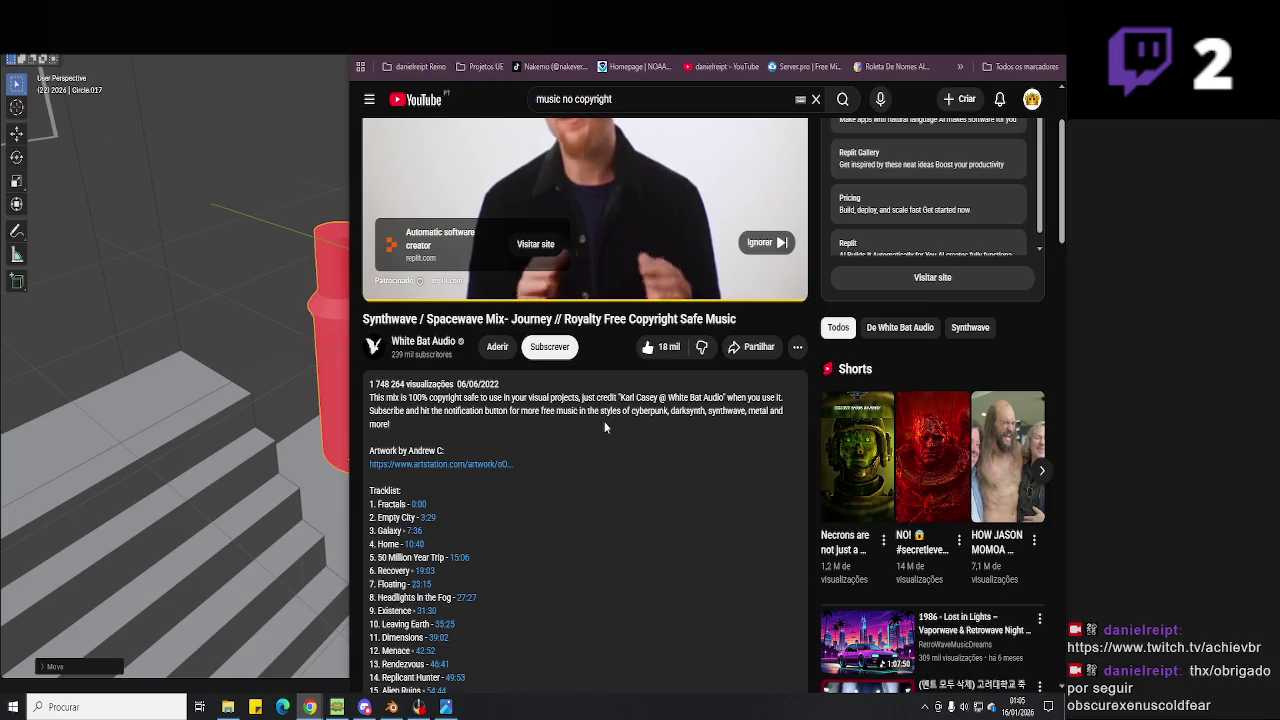
scroll(589, 426, "down", 5)
scroll(580, 439, "down", 4)
scroll(580, 439, "up", 2)
scroll(580, 439, "down", 2)
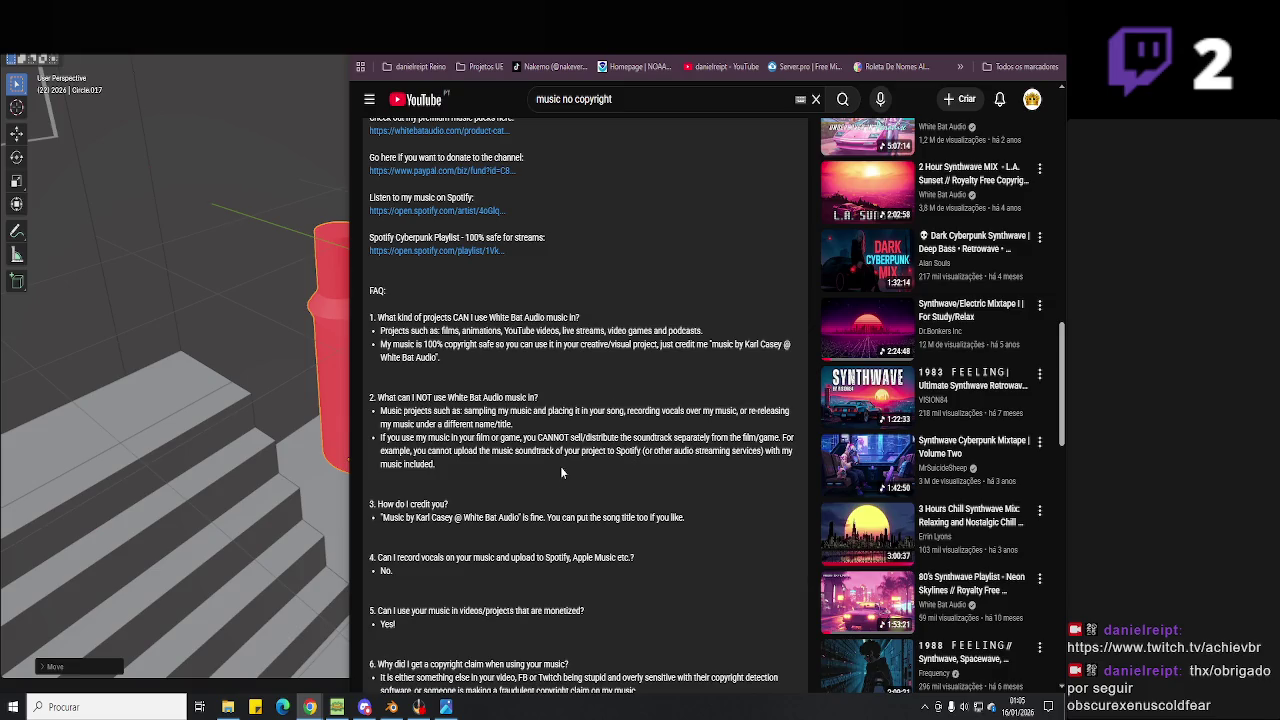
scroll(560, 466, "up", 5)
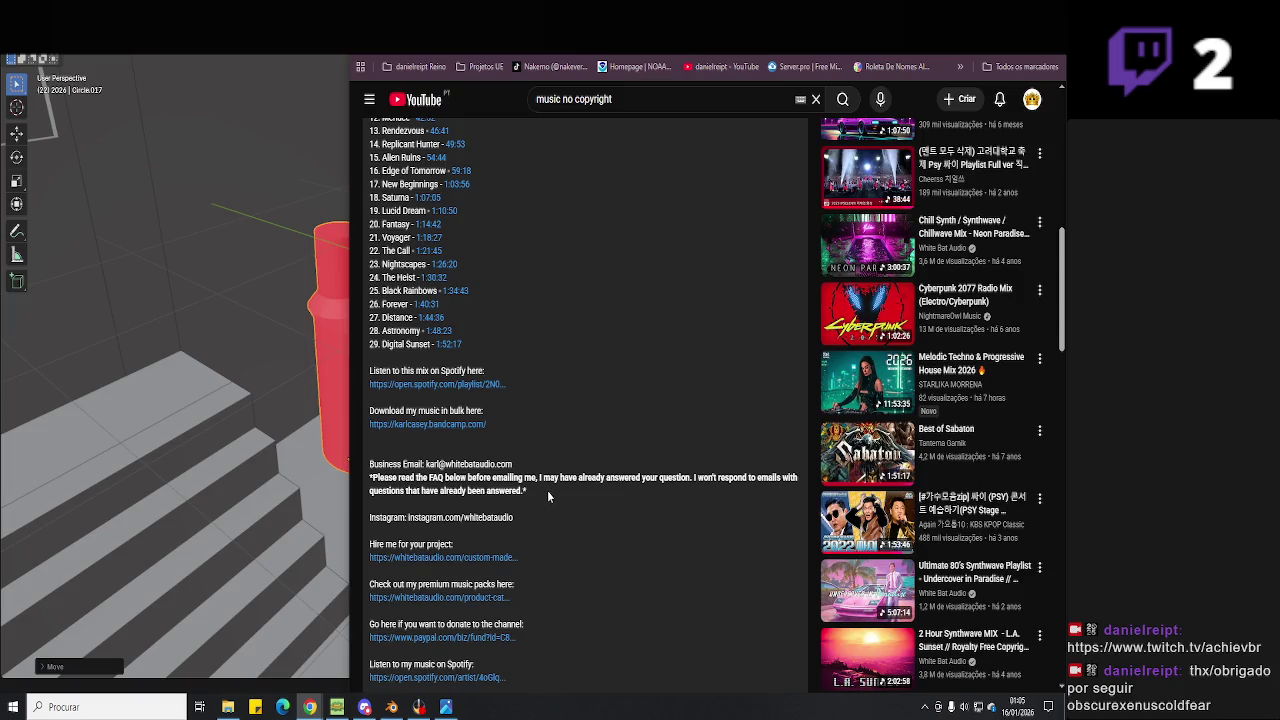
scroll(634, 503, "up", 4)
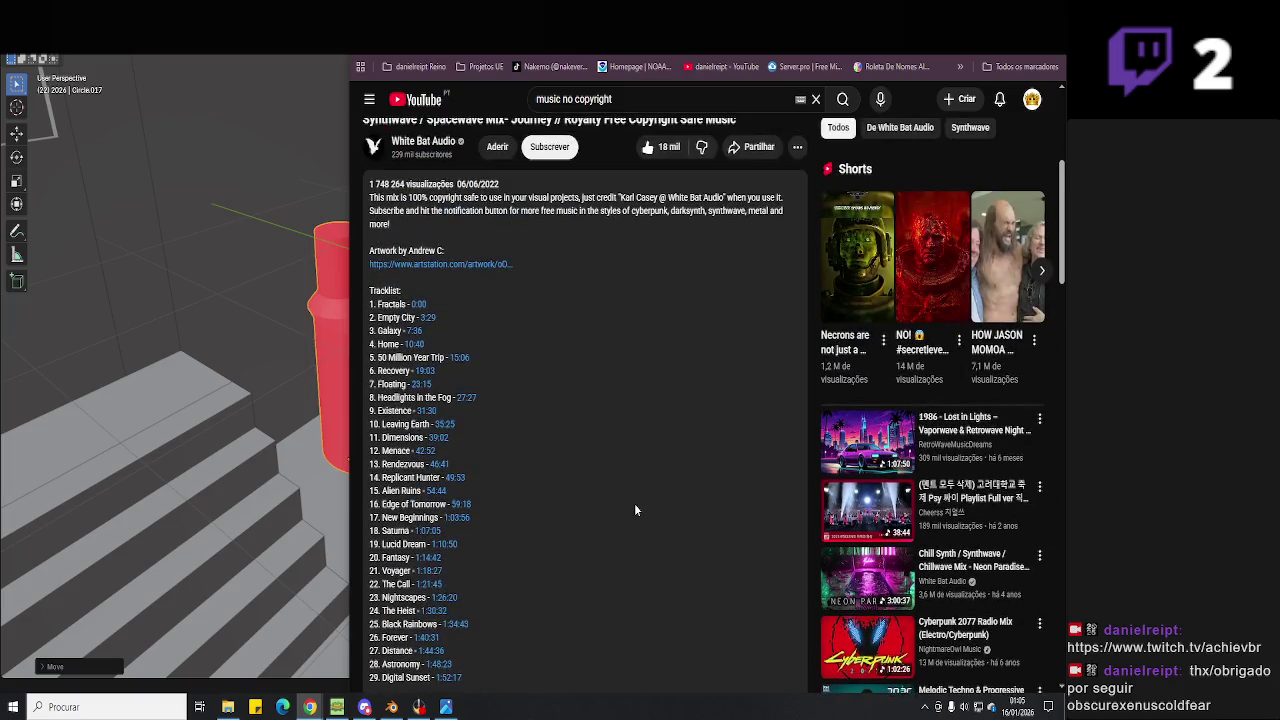
mouse_move(867, 441)
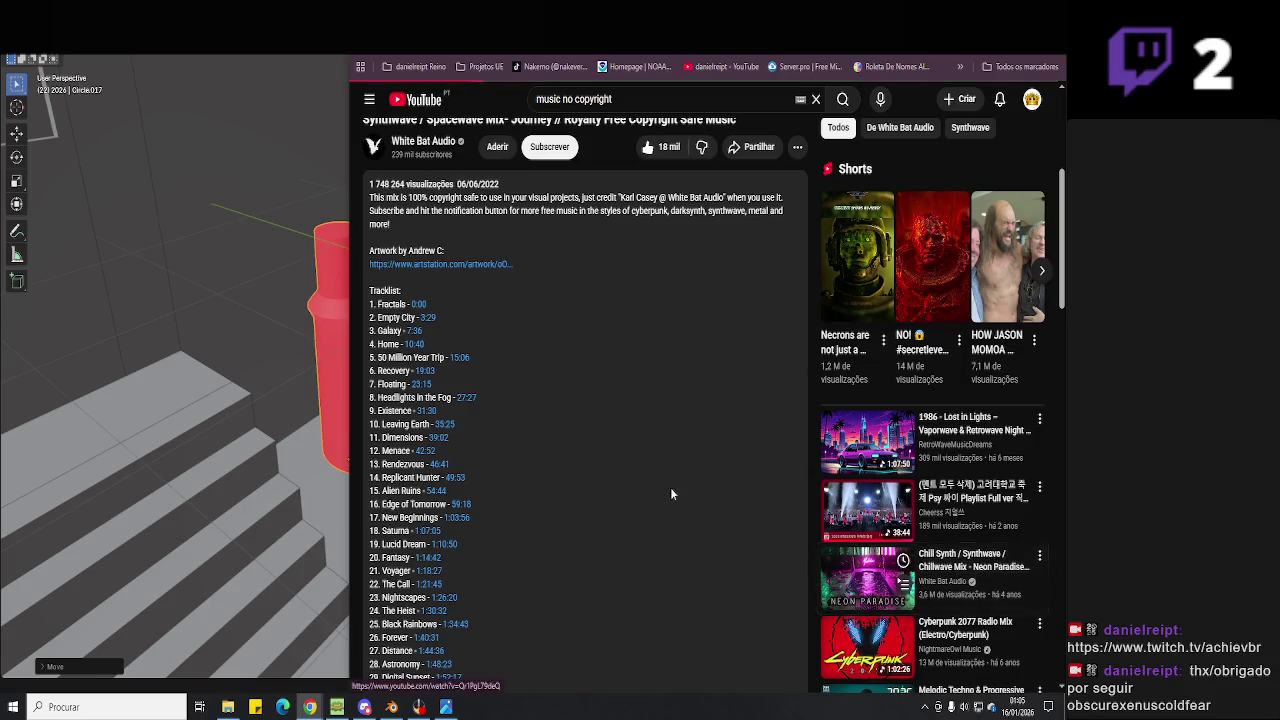
scroll(640, 475, "down", 3)
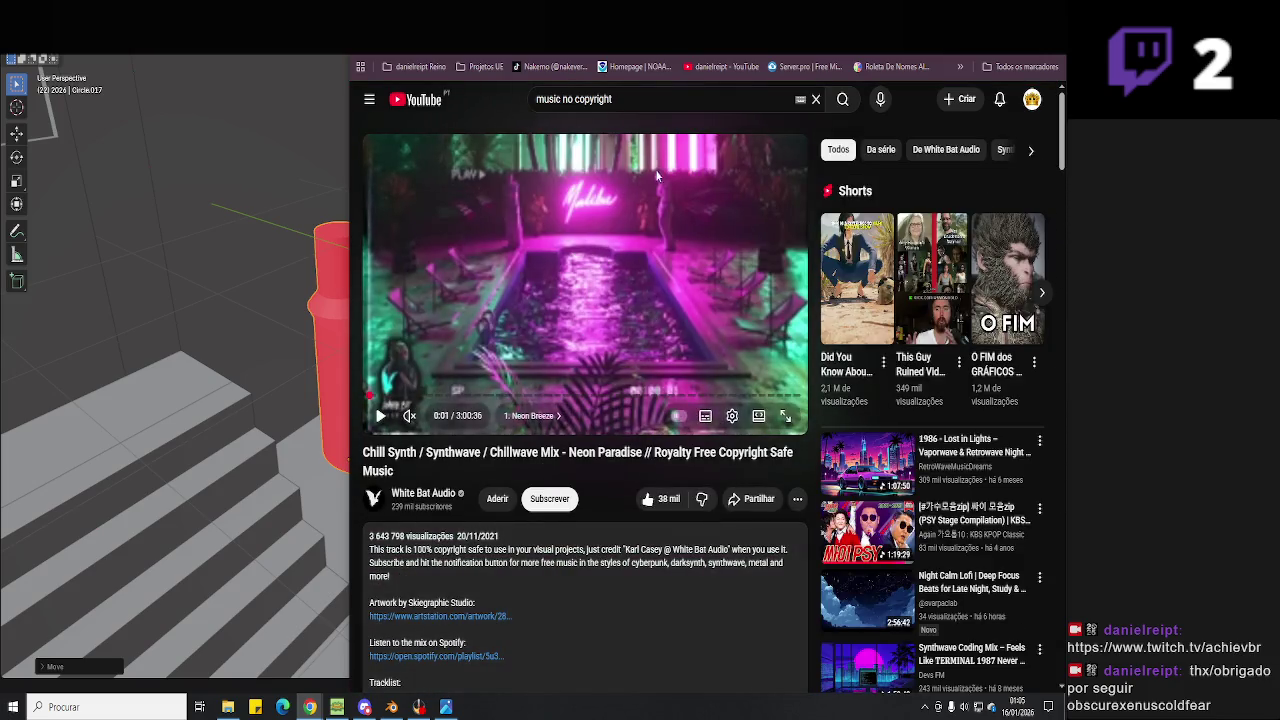
Find and open the Gaming Music 2023 | Best Music Mix video.
left_click(636, 98)
key("Escape")
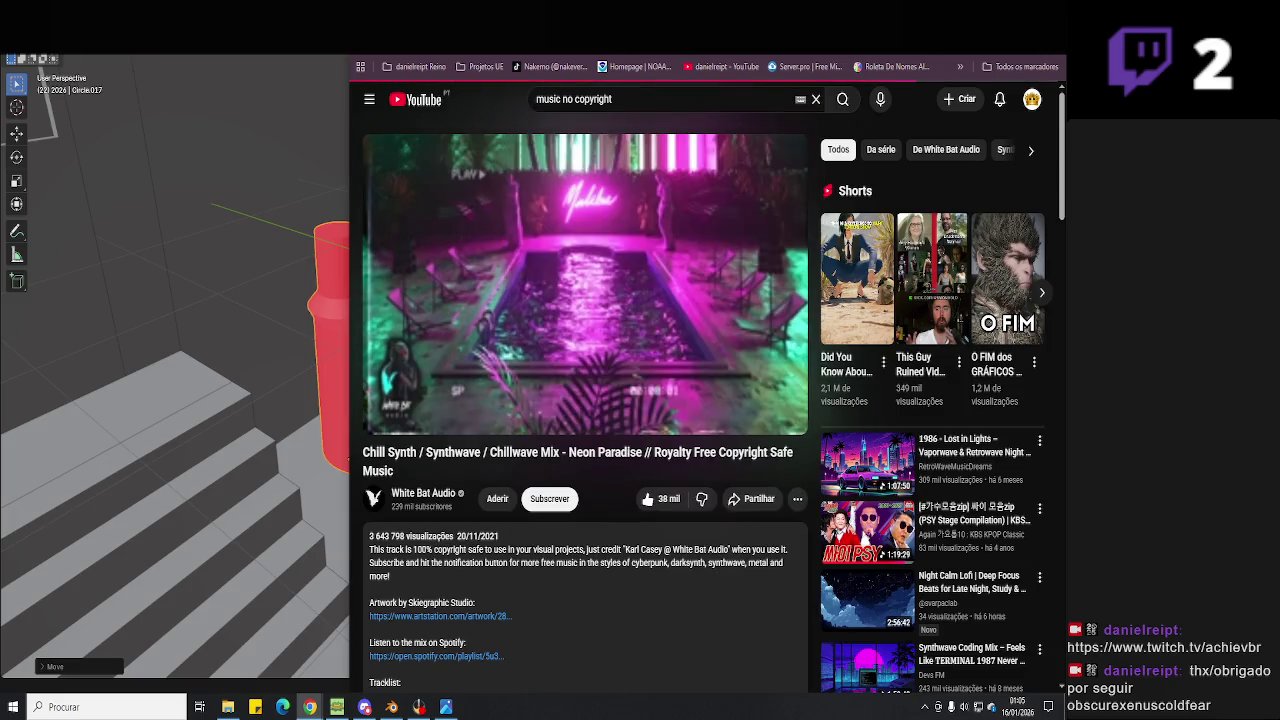
scroll(395, 376, "down", 5)
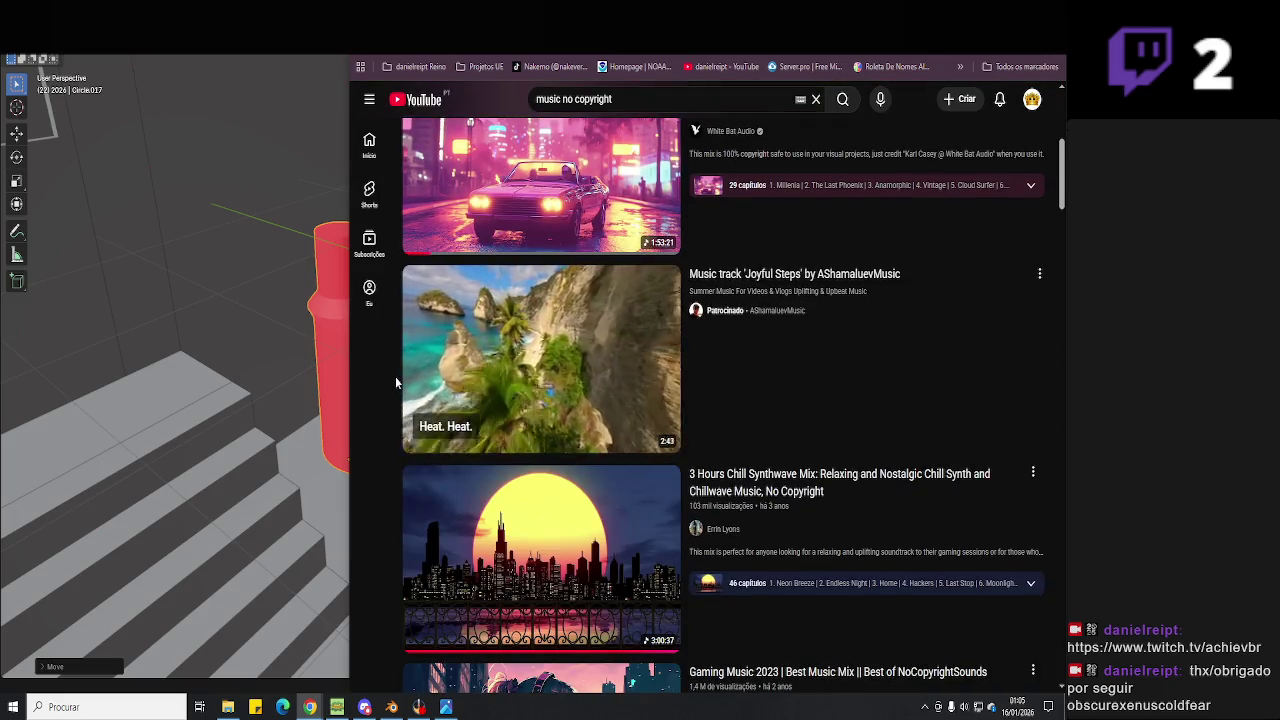
scroll(513, 281, "up", 1)
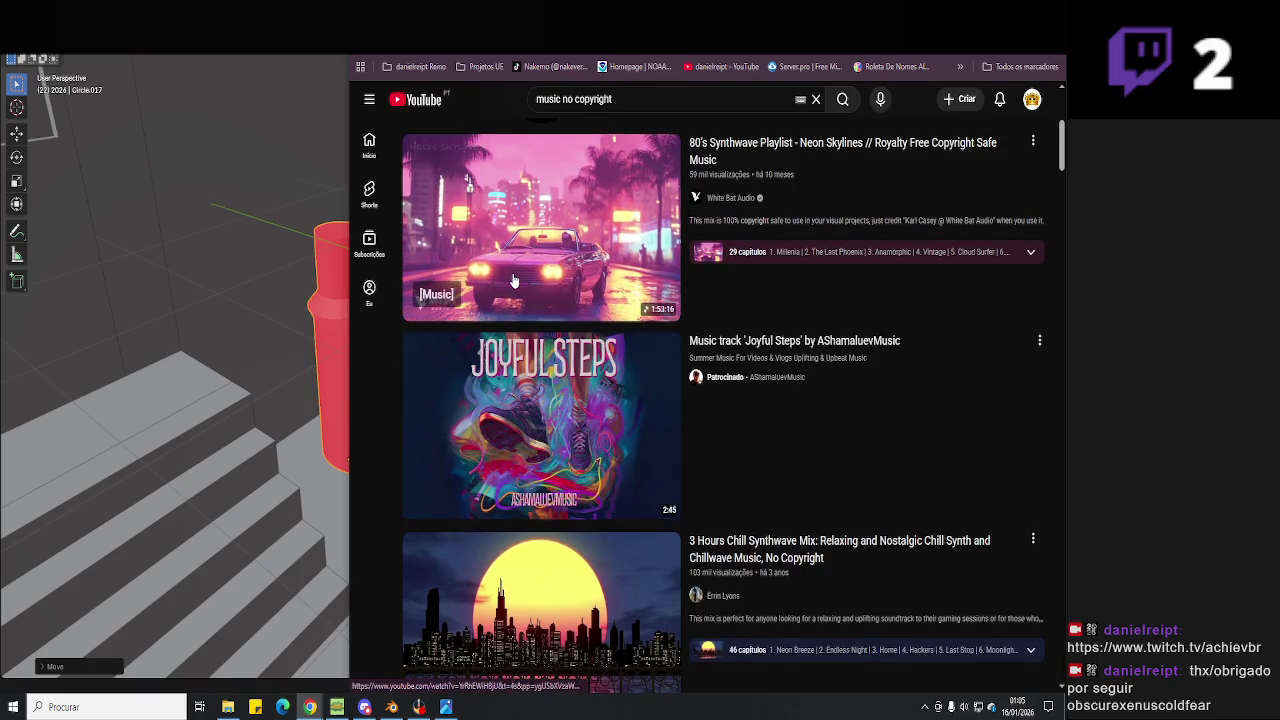
scroll(513, 281, "down", 3)
scroll(410, 387, "down", 3)
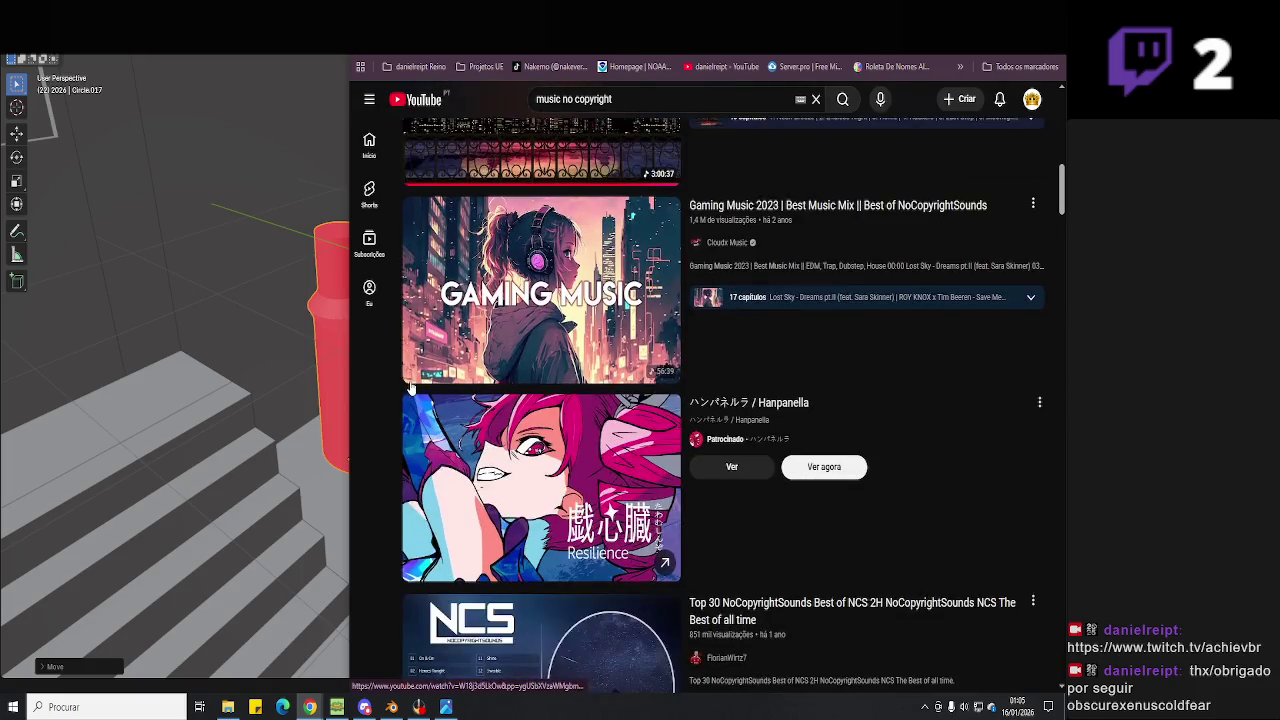
mouse_move(541, 290)
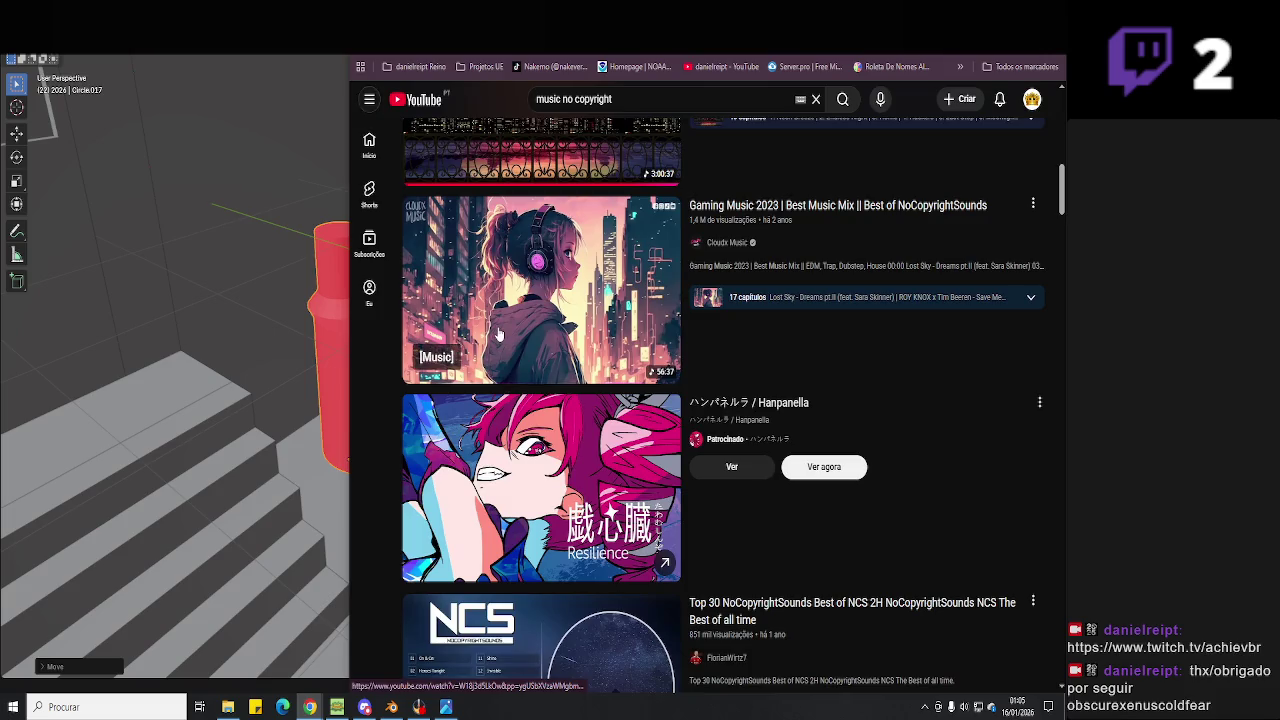
left_click(498, 333)
Review the mix's tracklist, start playback, and return to the Chinese vase images.
scroll(545, 300, "down", 1)
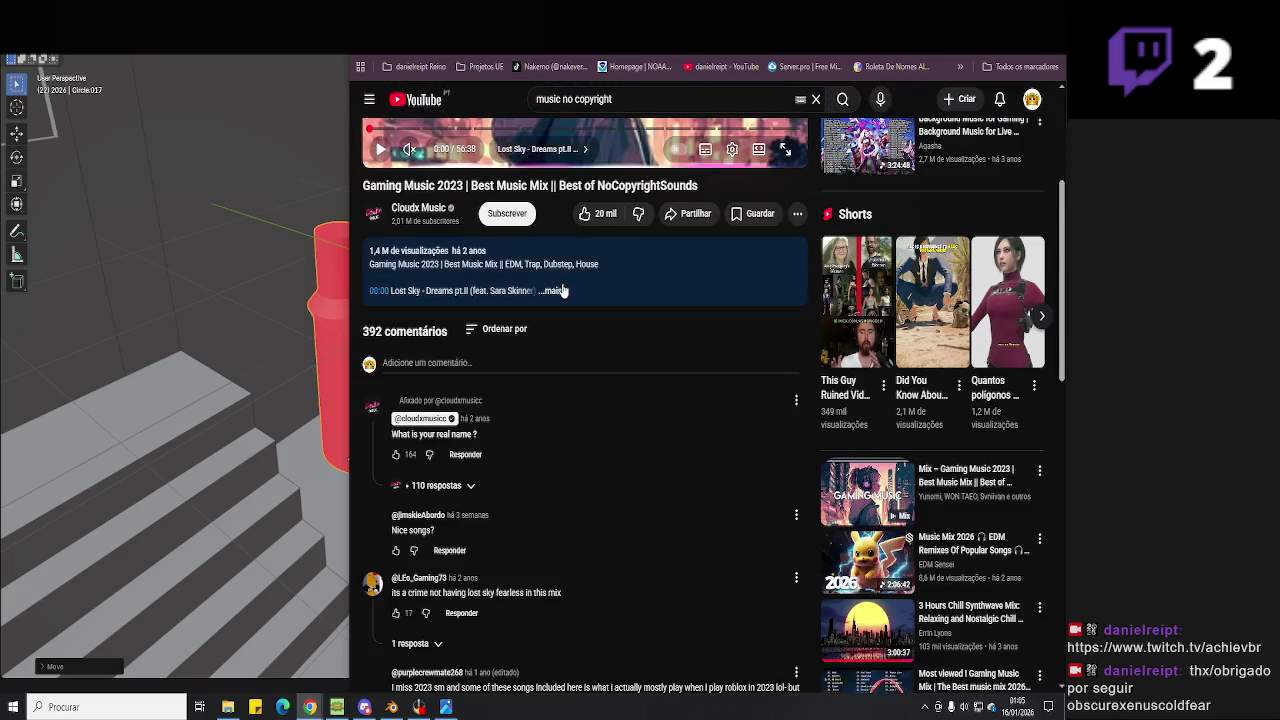
left_click(553, 290)
scroll(612, 373, "down", 2)
scroll(581, 398, "down", 1)
scroll(581, 398, "down", 1)
scroll(561, 272, "down", 4)
scroll(575, 273, "down", 4)
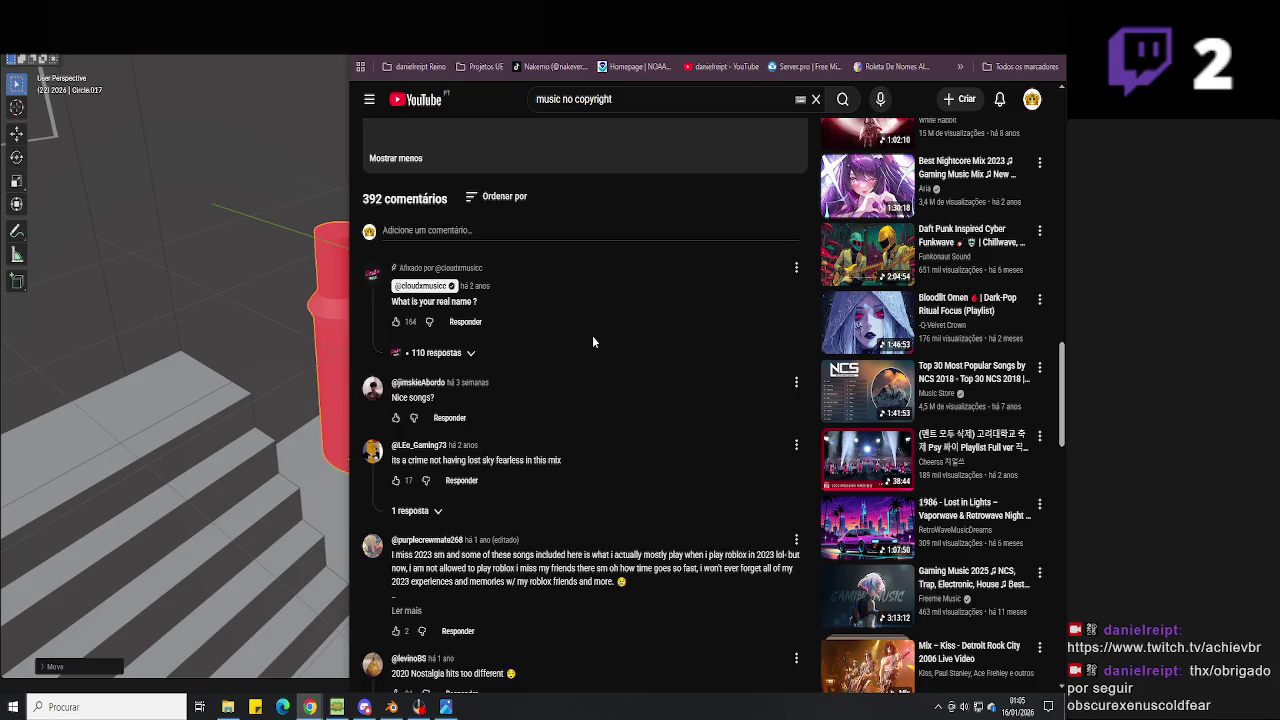
scroll(592, 341, "up", 3)
scroll(592, 341, "up", 4)
scroll(592, 341, "up", 4)
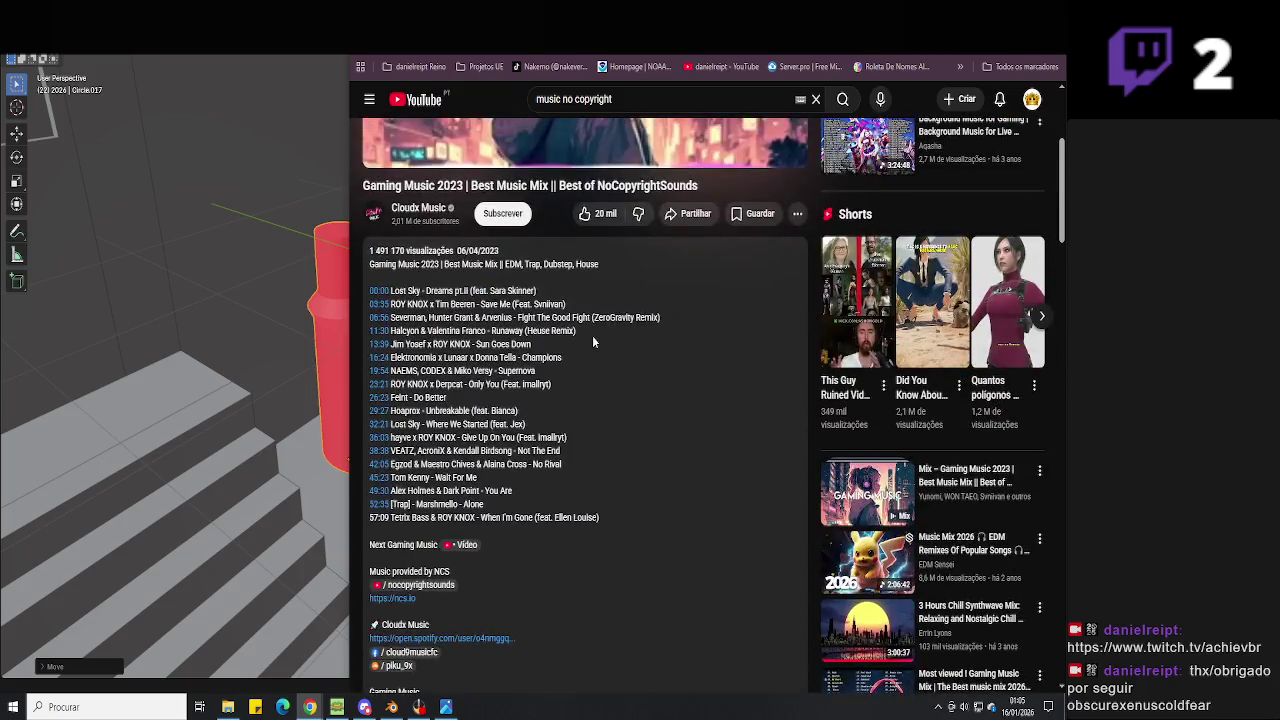
scroll(592, 335, "up", 3)
left_click(550, 242)
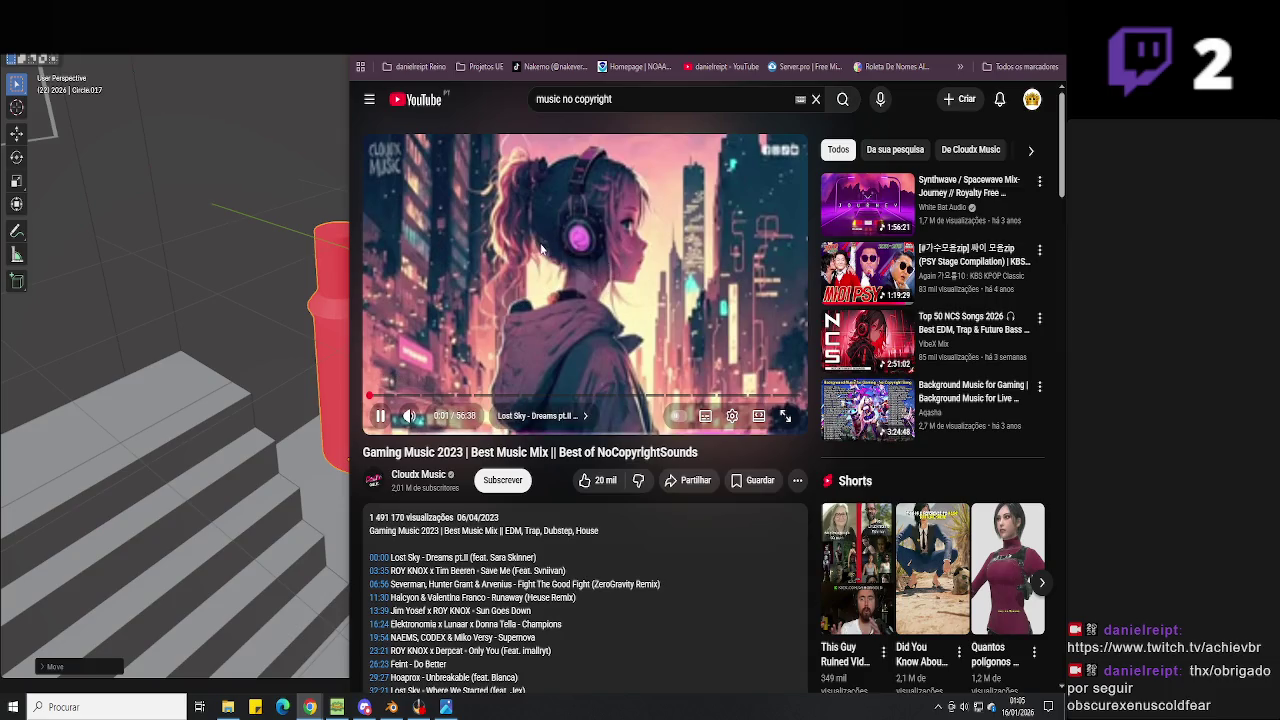
key("ctrl+Tab")
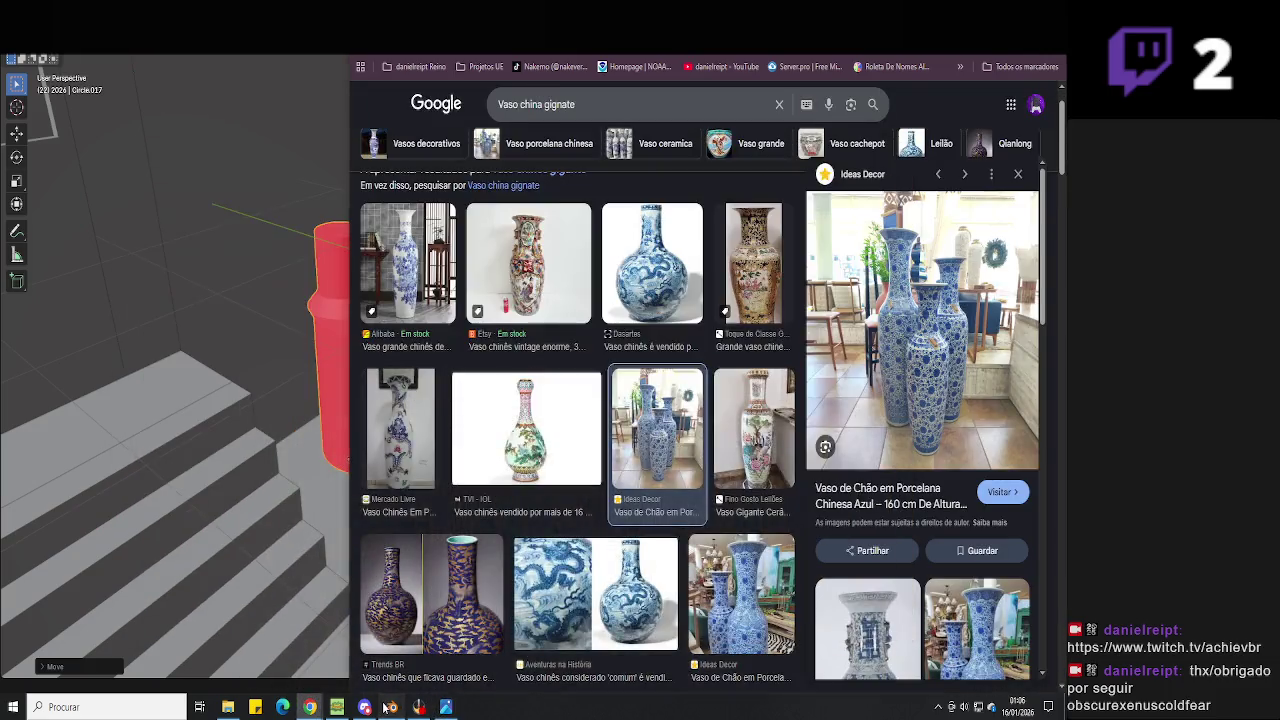
Hide the browser, save Hell Neighbour 3D.blend, and orbit Blender's view to the staircase and gate.
left_click(441, 711)
middle_click_drag(570, 377, 548, 398)
scroll(548, 403, "down", 5)
key("ctrl+s")
scroll(641, 433, "up", 4)
mouse_move(531, 453)
middle_mouse_down()
mouse_move(655, 449)
mouse_move(562, 457)
middle_mouse_up()
scroll(476, 428, "up", 3)
mouse_move(482, 431)
middle_mouse_down()
mouse_move(521, 410)
mouse_move(618, 435)
mouse_move(600, 440)
mouse_move(636, 476)
middle_mouse_up()
Select the pillar beside the stairs and switch the viewport to wireframe.
left_click(618, 435)
left_click(600, 440)
key("Tab")
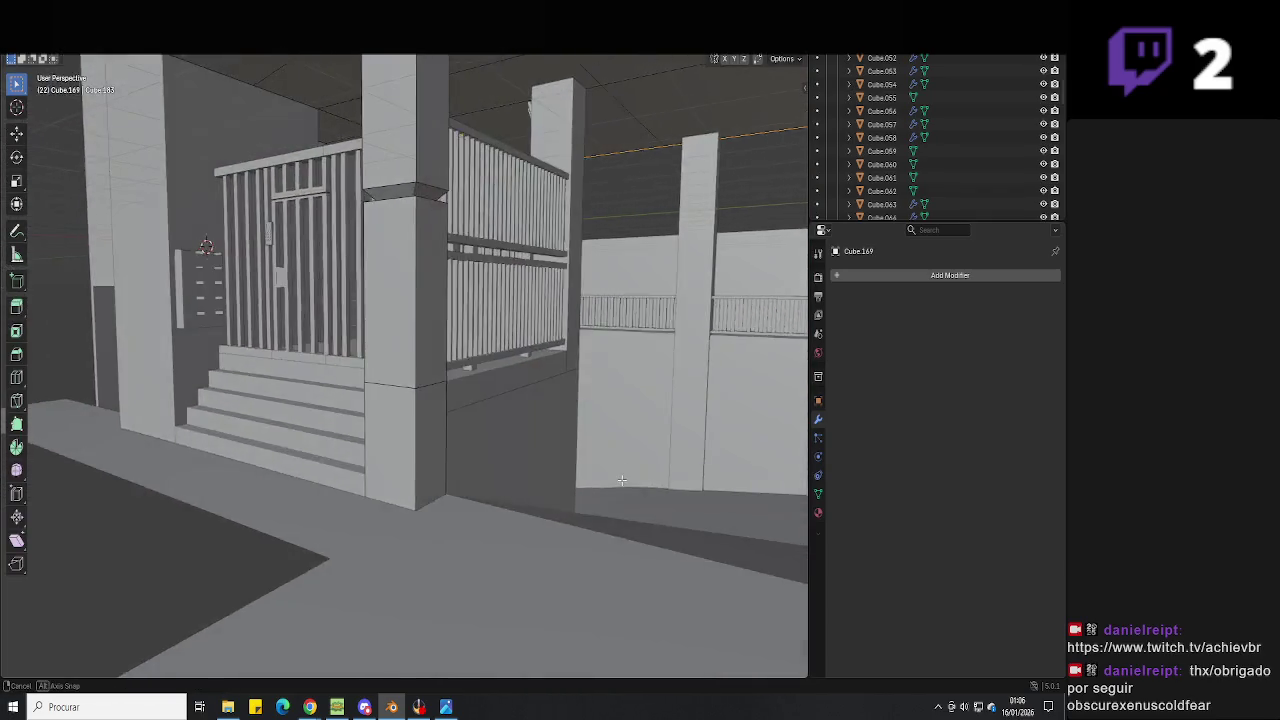
key("z")
left_click(551, 490)
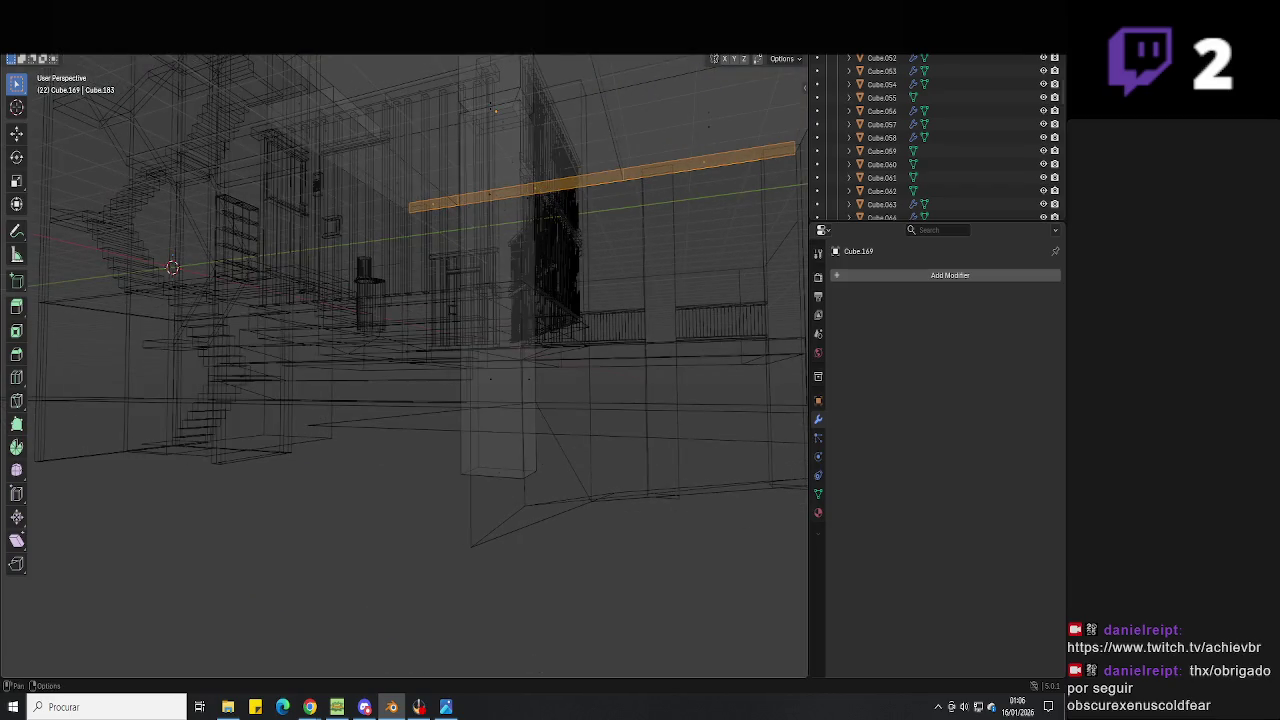
Lower the vertical column along Z by 1.965 m and return to solid shading.
left_click(500, 461)
key("g")
key("z")
middle_click_drag(477, 491, 557, 514)
left_click(580, 520)
key("g")
key("z")
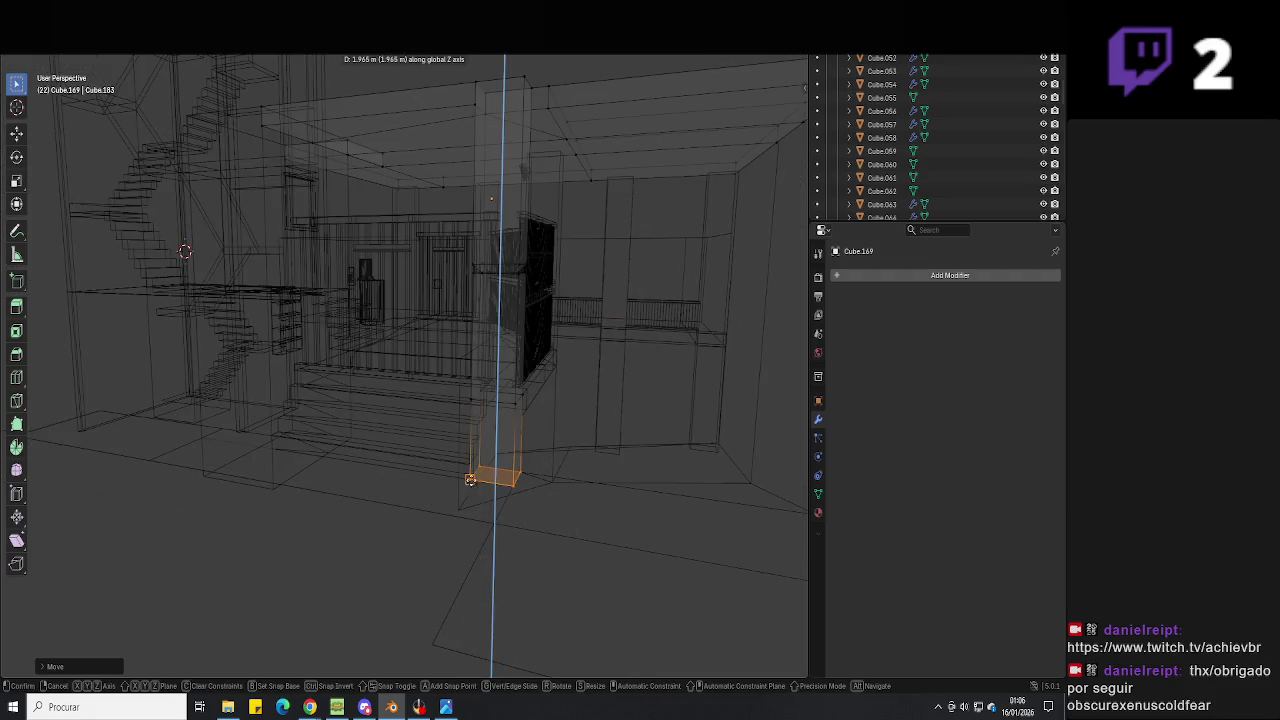
left_click(470, 481)
key("shift+z")
Lower the column a further 0.7986 m along the Z axis.
scroll(569, 506, "up", 5)
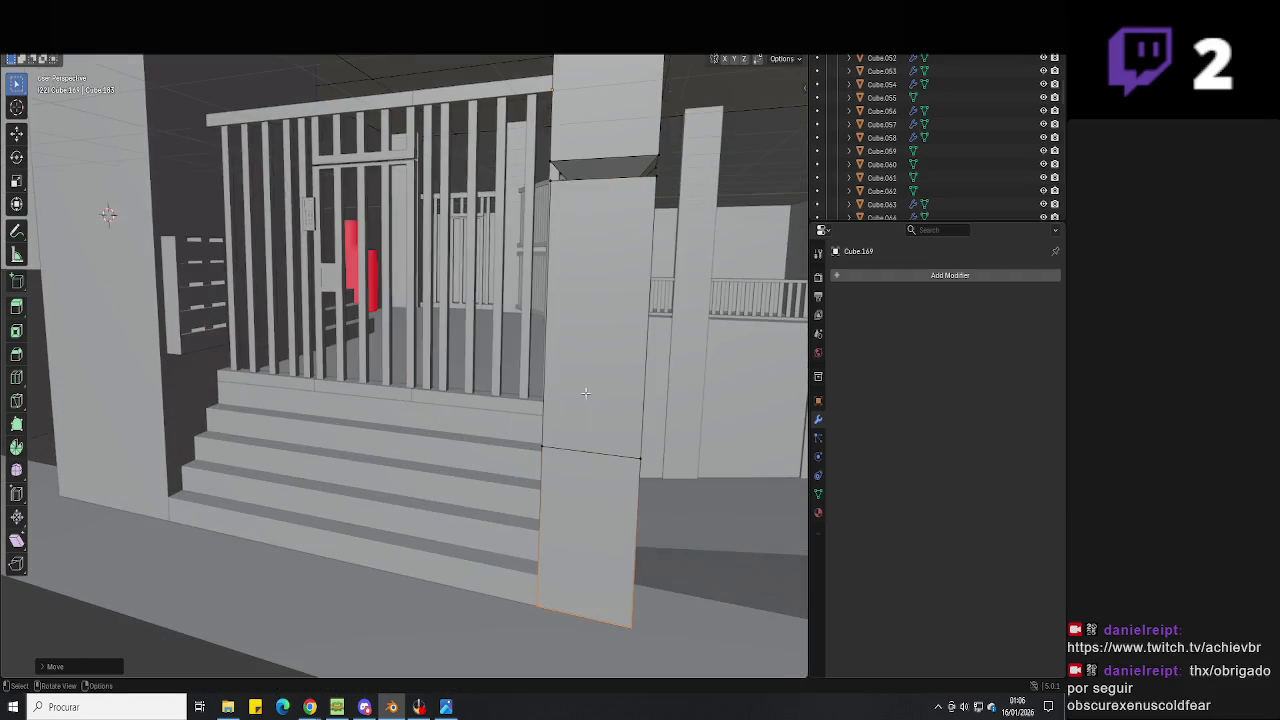
key("g")
key("z")
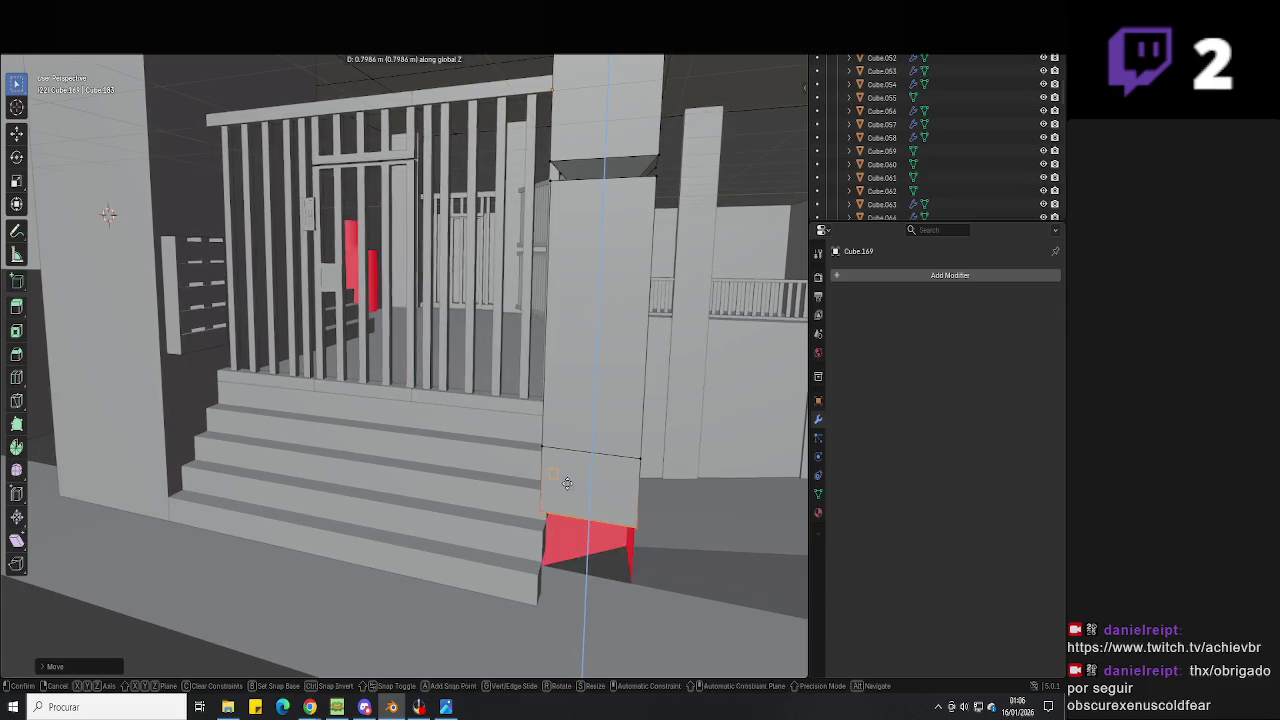
left_click(537, 580)
mouse_move(534, 614)
middle_mouse_down()
mouse_move(449, 580)
mouse_move(560, 541)
mouse_move(589, 606)
mouse_move(463, 471)
mouse_move(491, 486)
mouse_move(469, 446)
mouse_move(651, 474)
mouse_move(423, 546)
mouse_move(519, 567)
mouse_move(580, 549)
mouse_move(434, 523)
middle_mouse_up()
Shift the base edge of column Cube.117 in Edit Mode and save the scene.
left_click(469, 446)
key("Tab")
left_click_drag(434, 523, 530, 451)
key("Tab")
mouse_move(530, 451)
middle_mouse_down()
mouse_move(506, 476)
mouse_move(498, 468)
mouse_move(516, 449)
mouse_move(390, 528)
middle_mouse_up()
key("ctrl+s")
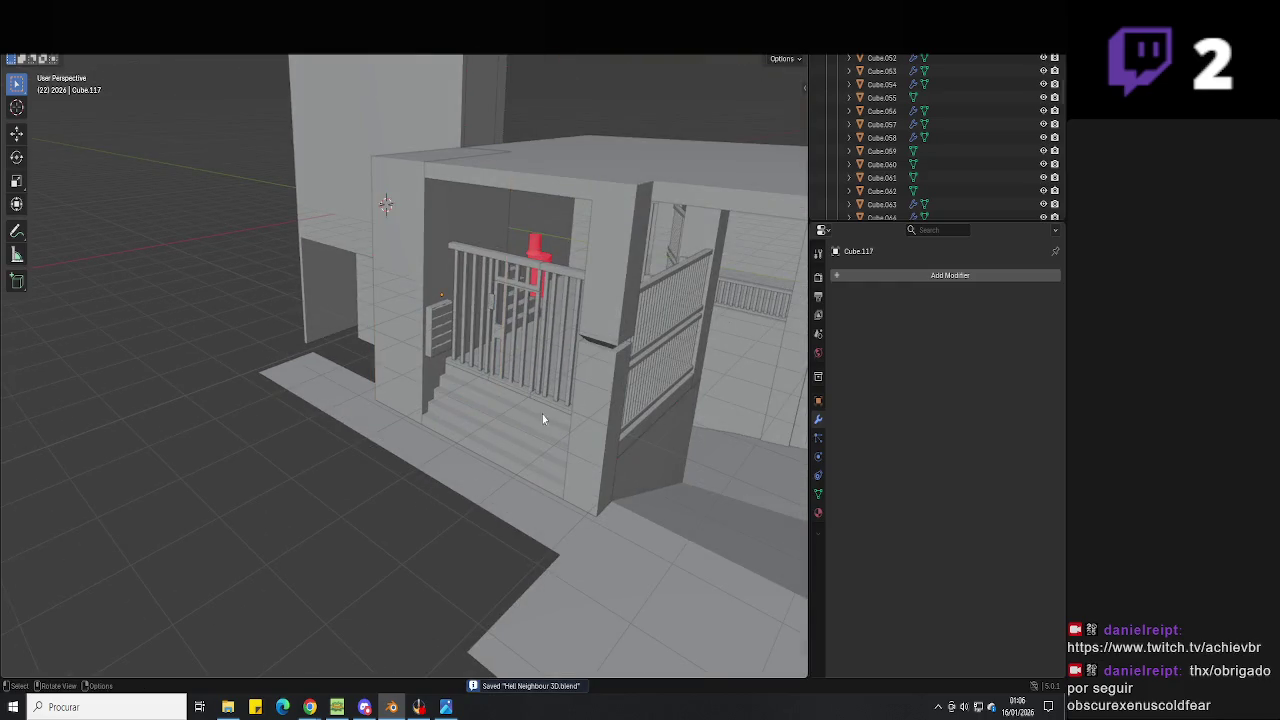
Orbit toward the gate and frame the red cylinder in the view.
middle_click_drag(521, 394, 479, 469)
mouse_move(437, 475)
middle_mouse_down()
mouse_move(543, 399)
mouse_move(578, 458)
mouse_move(423, 446)
mouse_move(490, 362)
middle_mouse_up()
scroll(543, 403, "up", 2)
scroll(503, 459, "up", 3)
scroll(503, 459, "down", 3)
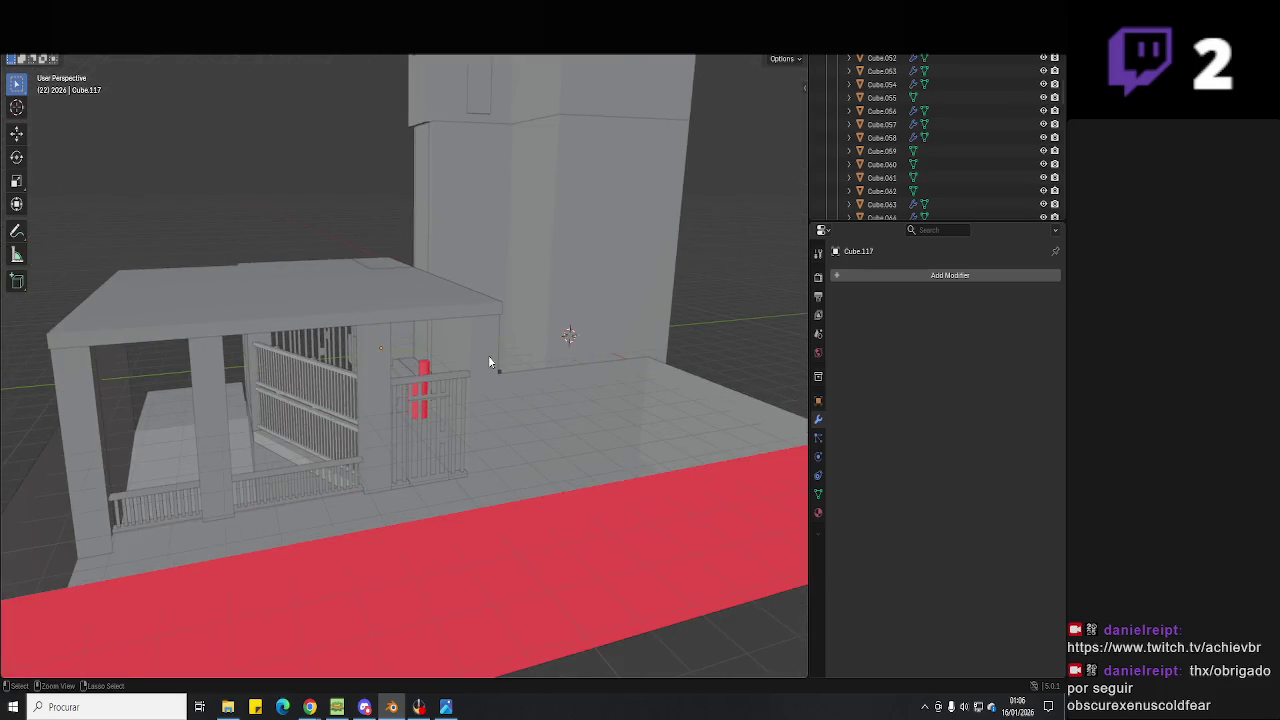
key("KP_Decimal")
Delete the red cylinder and select the small staircase.
key("Delete")
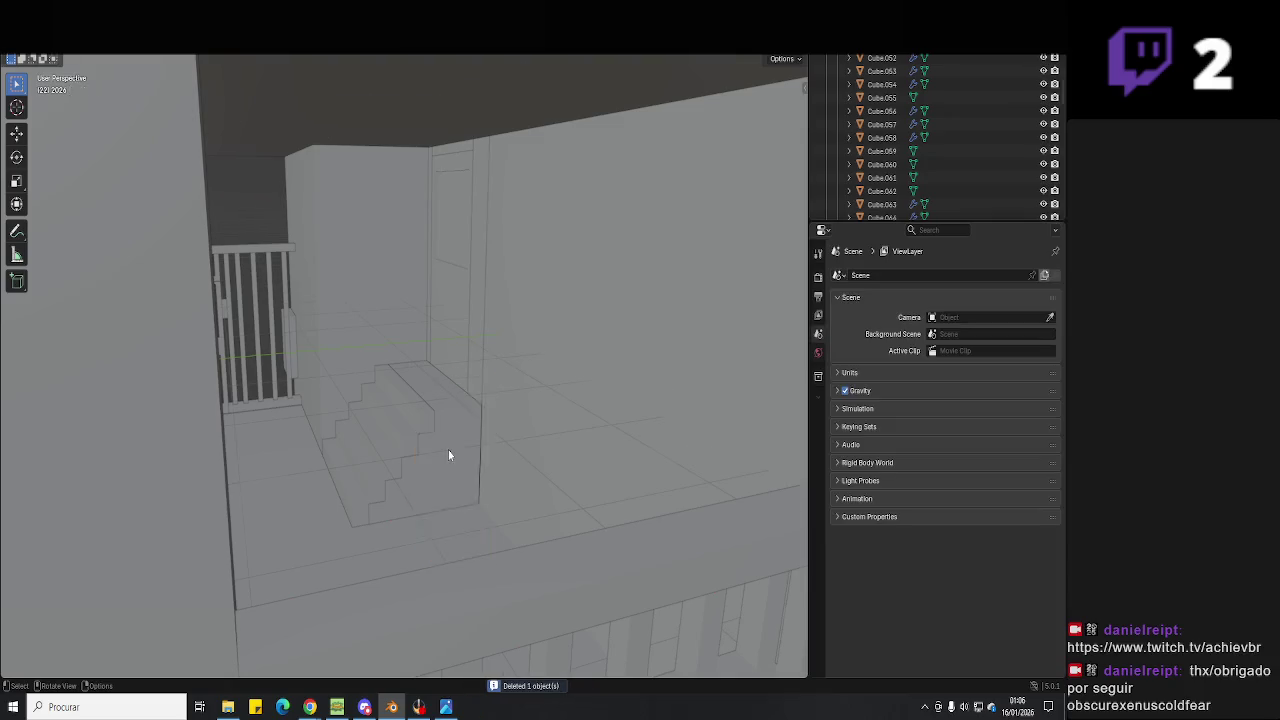
scroll(448, 455, "up", 3)
left_click(452, 455)
scroll(452, 455, "up", 2)
scroll(432, 467, "up", 2)
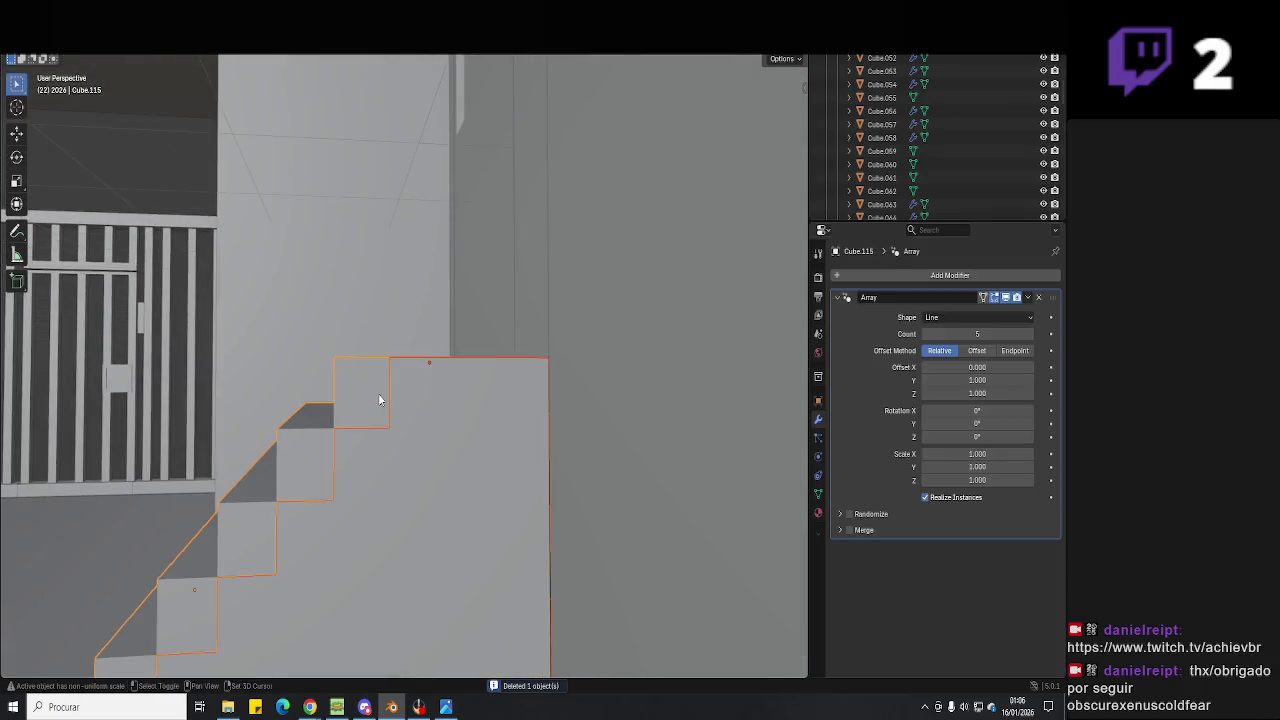
middle_click_drag(379, 400, 455, 457)
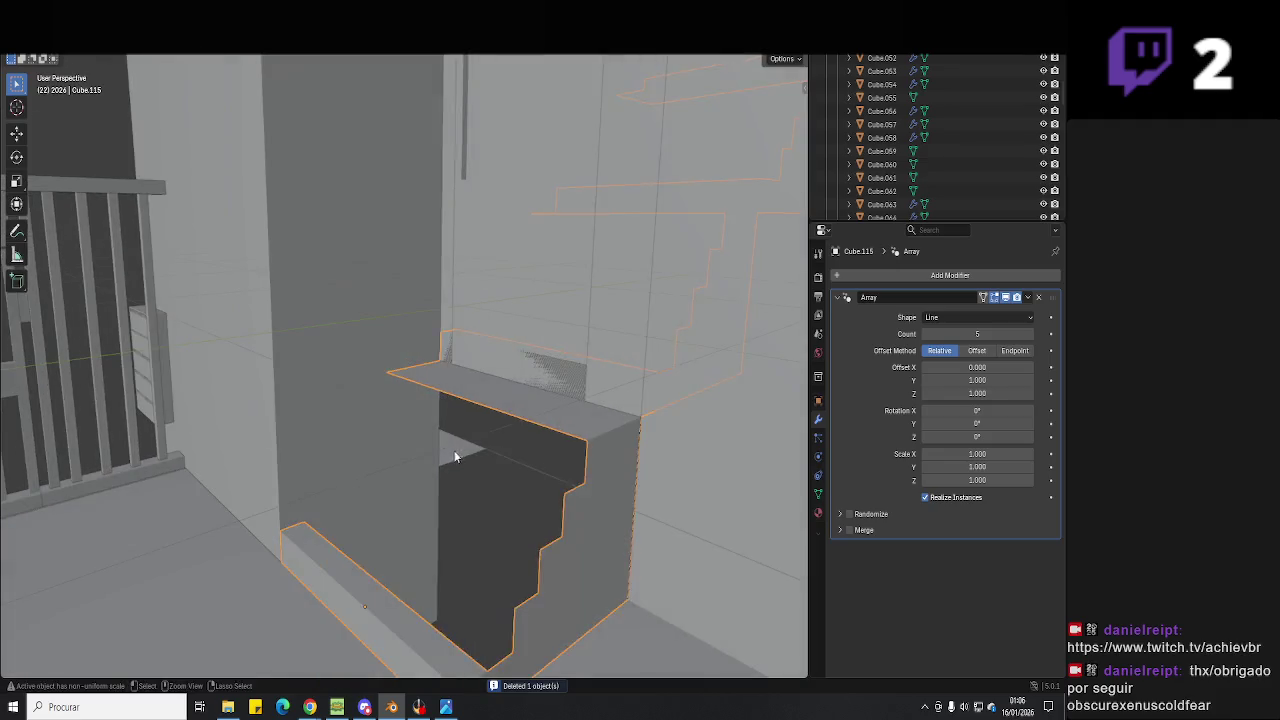
Apply the staircase's Array modifier, check the merged Plane.035, and save the scene.
left_click(1028, 297)
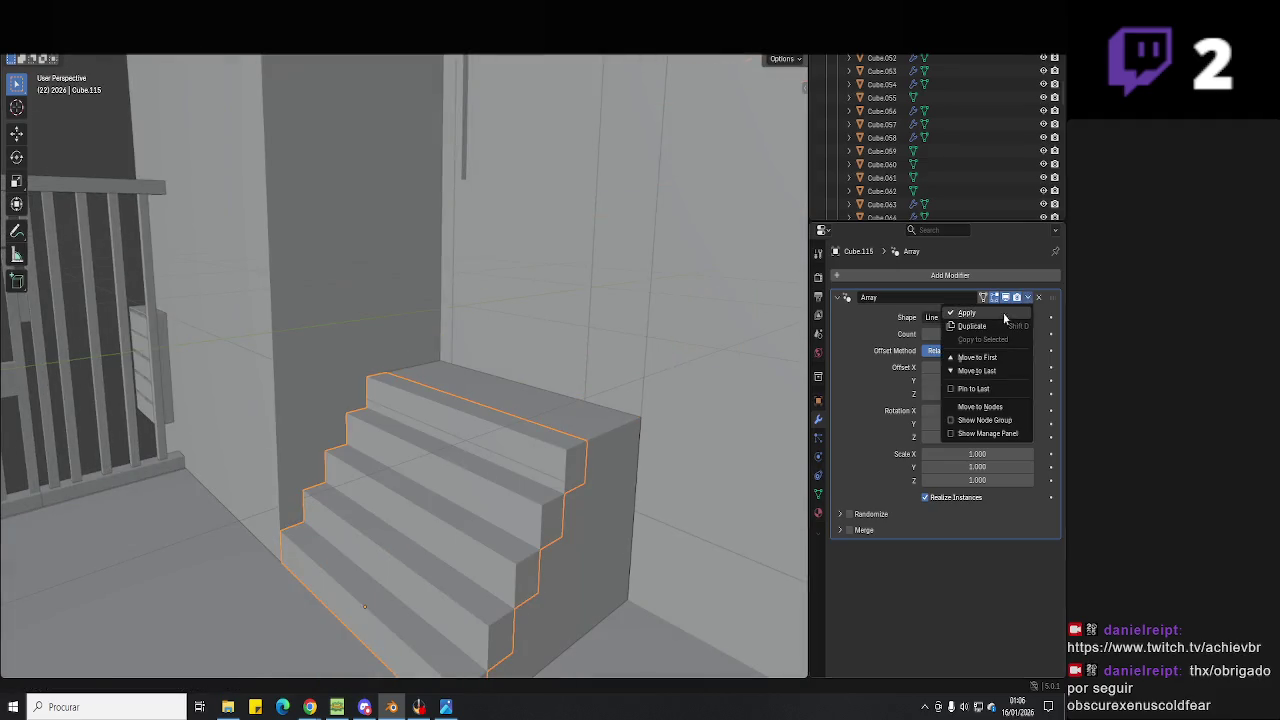
left_click(966, 313)
middle_click_drag(680, 400, 597, 429)
left_click(549, 450)
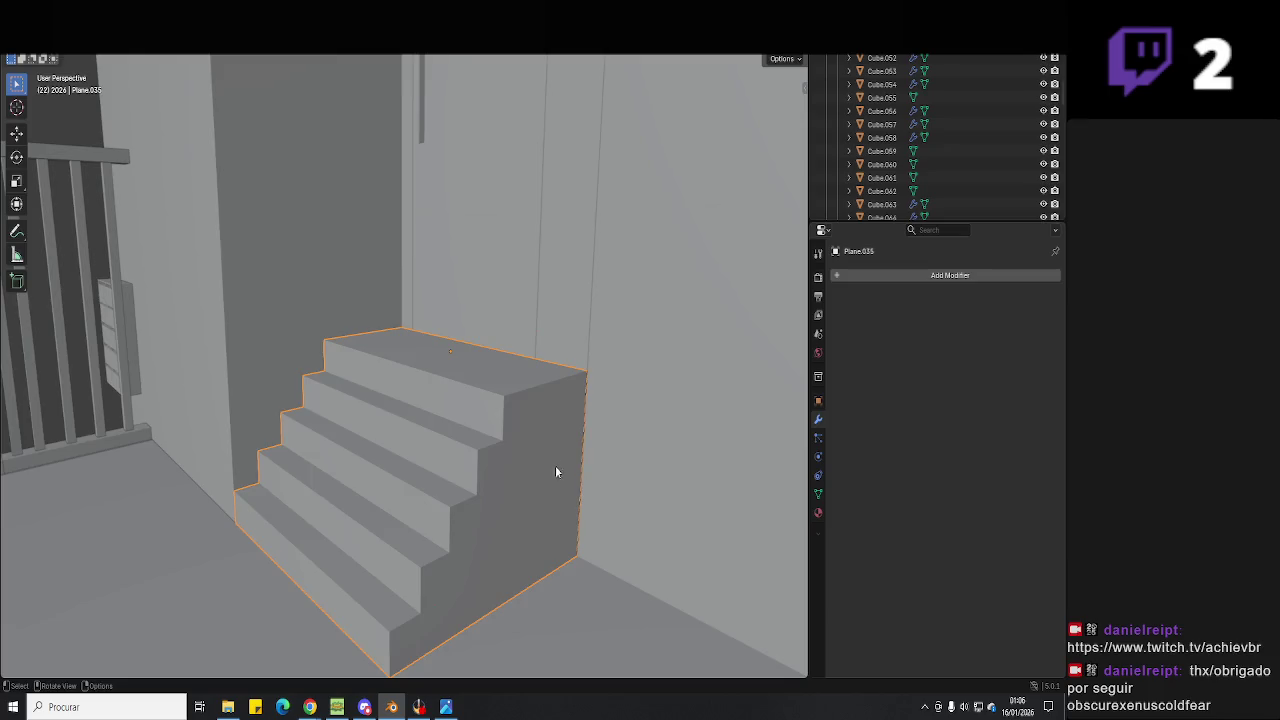
scroll(534, 451, "up", 5)
scroll(477, 303, "up", 2)
scroll(548, 381, "up", 2)
mouse_move(548, 381)
middle_mouse_down()
mouse_move(566, 413)
mouse_move(463, 438)
mouse_move(560, 443)
middle_mouse_up()
key("ctrl+s")
scroll(500, 443, "down", 3)
scroll(560, 449, "down", 3)
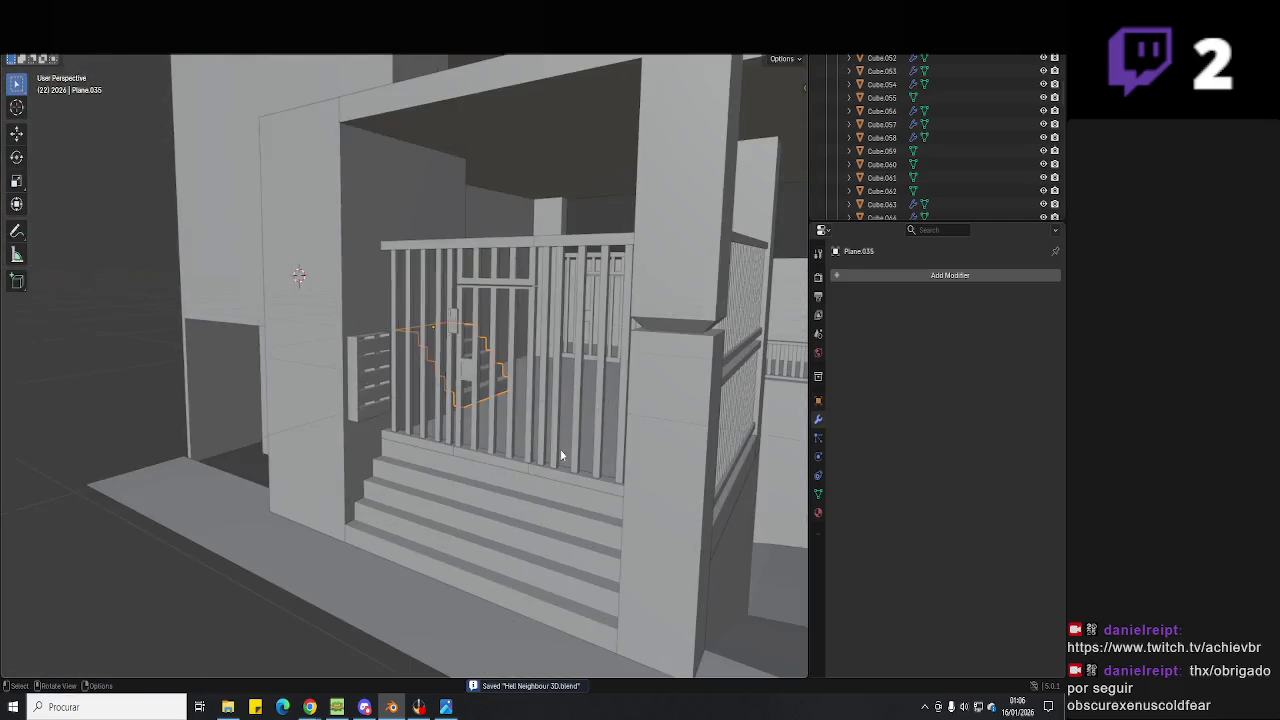
scroll(560, 452, "up", 2)
scroll(626, 463, "up", 2)
scroll(617, 466, "up", 2)
scroll(525, 454, "up", 2)
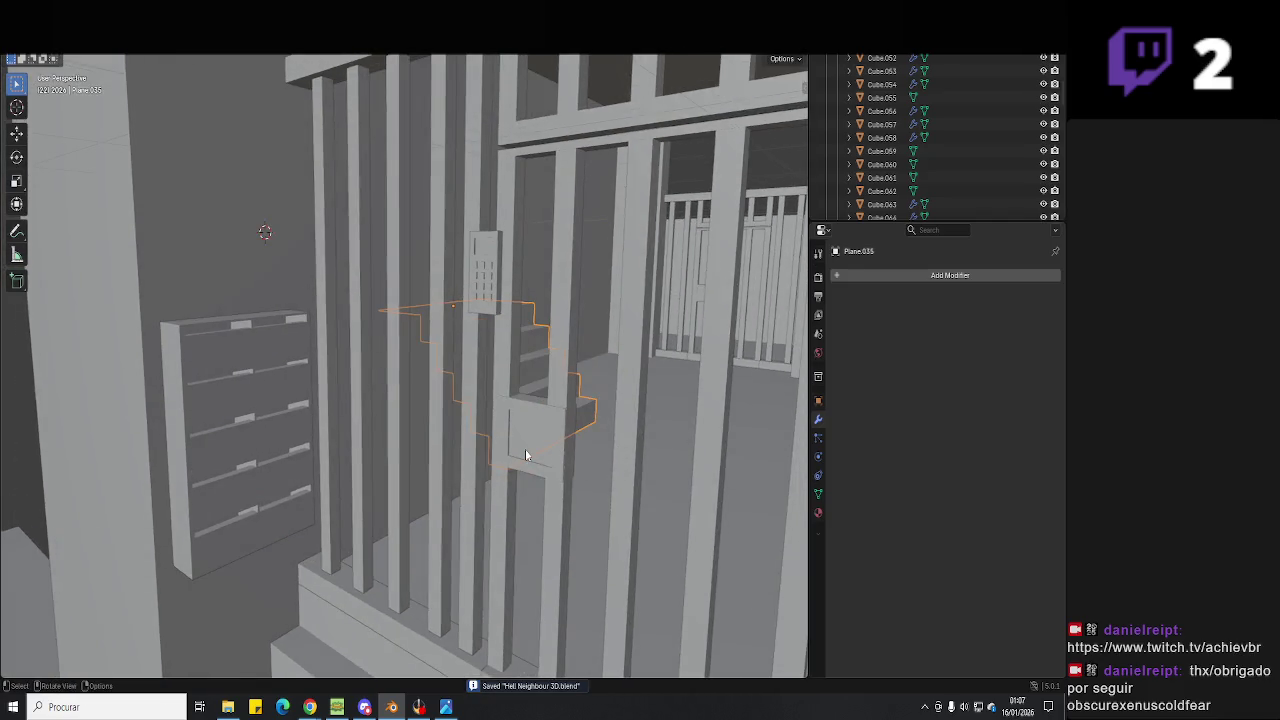
scroll(525, 450, "up", 3)
left_click(600, 480)
mouse_move(600, 480)
middle_mouse_down()
mouse_move(537, 491)
mouse_move(497, 467)
mouse_move(386, 443)
middle_mouse_up()
scroll(386, 443, "up", 3)
middle_click_drag(449, 409, 487, 435)
scroll(487, 435, "down", 3)
mouse_move(506, 300)
middle_mouse_down()
mouse_move(551, 286)
mouse_move(527, 262)
mouse_move(557, 437)
middle_mouse_up()
left_click(540, 286)
scroll(486, 406, "up", 3)
scroll(489, 371, "down", 3)
left_click(472, 408)
scroll(473, 404, "down", 2)
scroll(473, 404, "down", 3)
key("ctrl+s")
scroll(473, 404, "up", 6)
scroll(478, 406, "down", 1)
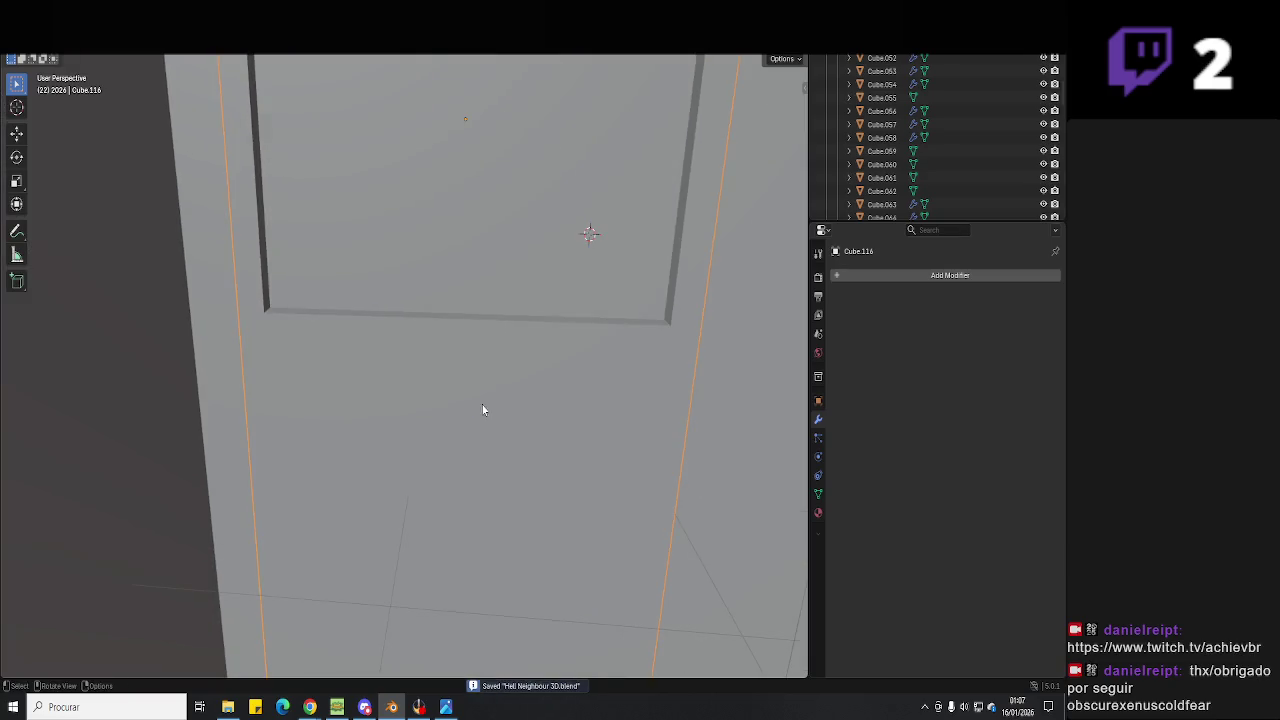
scroll(482, 410, "down", 2)
scroll(514, 329, "down", 3)
mouse_move(466, 366)
middle_mouse_down()
mouse_move(454, 323)
mouse_move(437, 360)
mouse_move(463, 357)
middle_mouse_up()
scroll(463, 357, "down", 4)
mouse_move(560, 403)
middle_mouse_down()
mouse_move(480, 371)
mouse_move(489, 429)
middle_mouse_up()
left_click(489, 363)
scroll(489, 363, "up", 2)
scroll(468, 361, "up", 2)
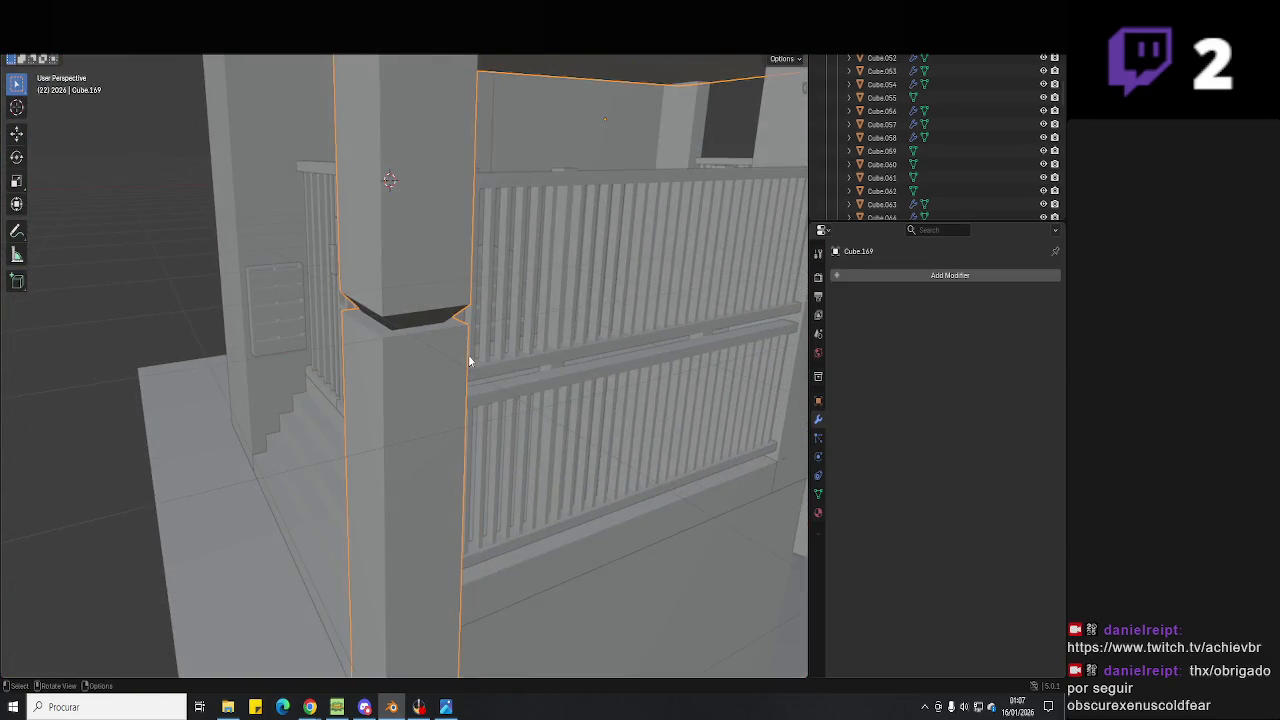
scroll(468, 354, "down", 3)
middle_click_drag(437, 357, 508, 371)
key("ctrl+s")
mouse_move(364, 437)
middle_mouse_down()
mouse_move(466, 443)
mouse_move(413, 410)
mouse_move(580, 470)
mouse_move(400, 449)
middle_mouse_up()
scroll(466, 443, "up", 2)
scroll(420, 447, "up", 3)
scroll(430, 435, "down", 2)
scroll(430, 435, "down", 3)
scroll(423, 466, "down", 3)
scroll(580, 486, "up", 3)
mouse_move(580, 486)
middle_mouse_down()
mouse_move(389, 471)
mouse_move(460, 480)
mouse_move(409, 474)
mouse_move(502, 423)
mouse_move(479, 349)
mouse_move(571, 435)
mouse_move(362, 446)
mouse_move(509, 380)
mouse_move(417, 351)
mouse_move(548, 448)
mouse_move(417, 446)
mouse_move(394, 460)
mouse_move(416, 487)
mouse_move(497, 494)
mouse_move(520, 454)
middle_mouse_up()
scroll(389, 471, "up", 3)
scroll(510, 475, "down", 5)
key("ctrl+s")
mouse_move(369, 497)
middle_mouse_down()
mouse_move(469, 511)
mouse_move(465, 464)
mouse_move(518, 425)
middle_mouse_up()
scroll(500, 425, "up", 4)
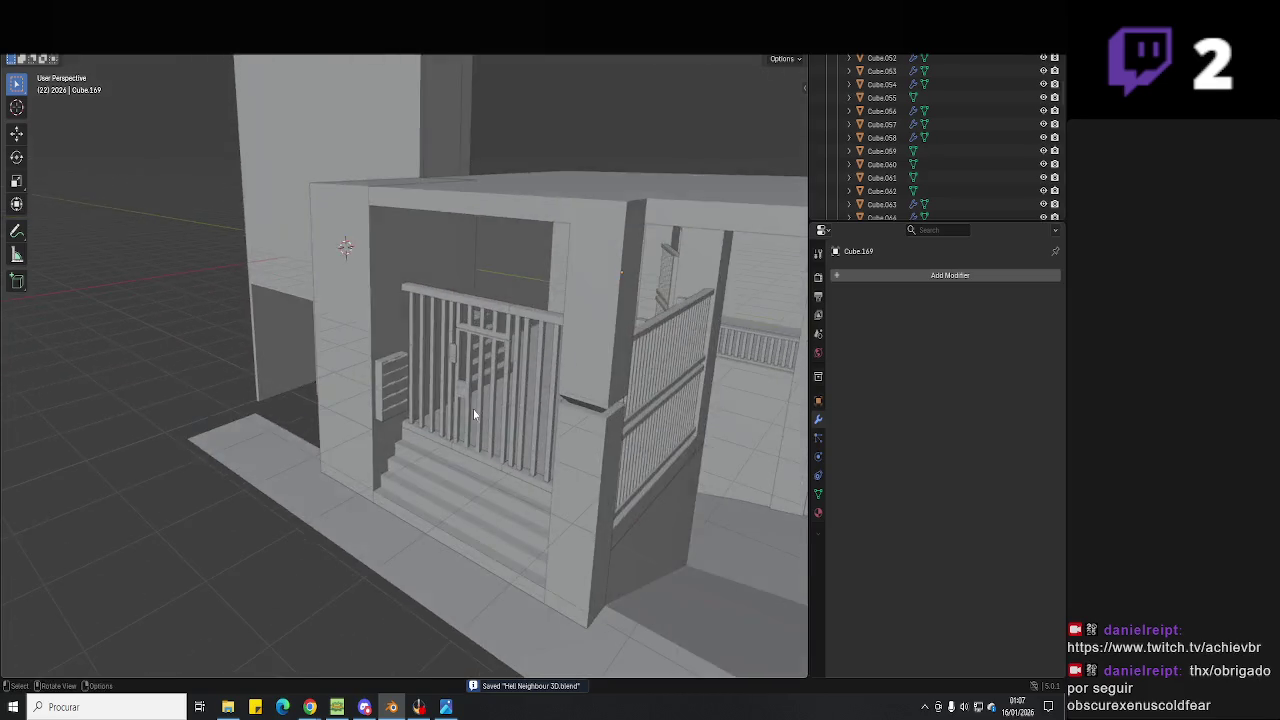
scroll(473, 414, "up", 4)
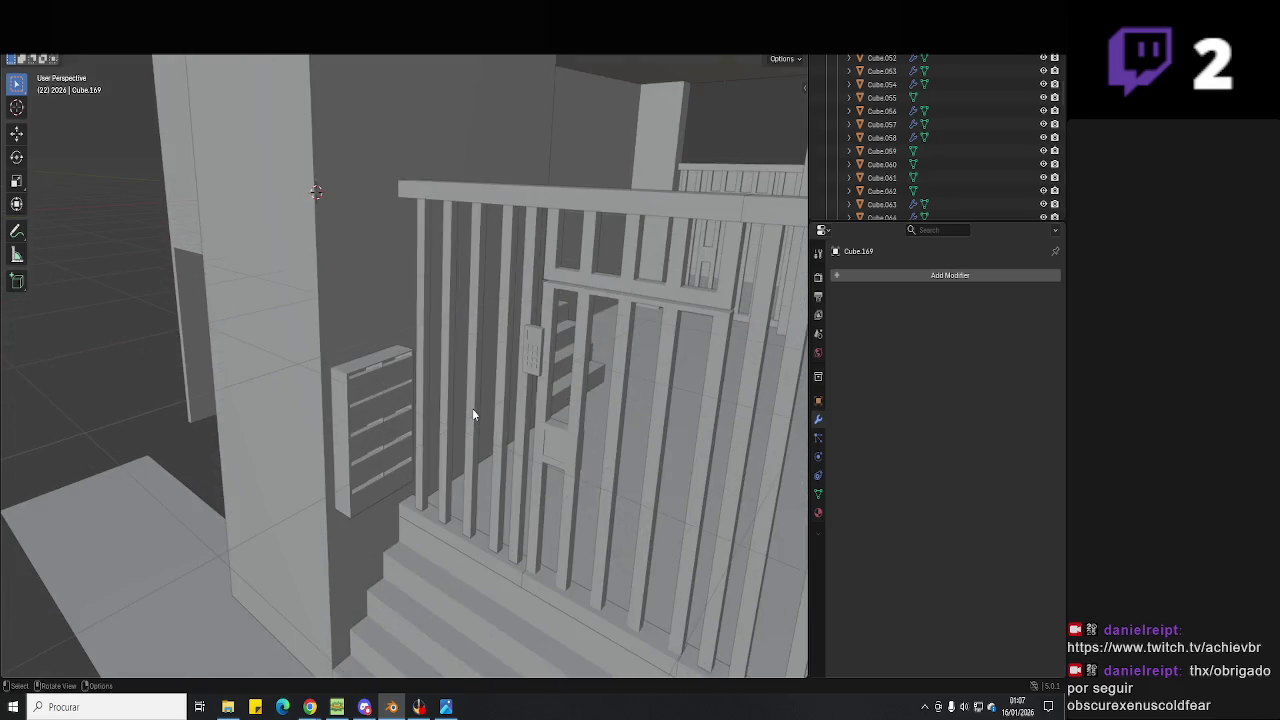
scroll(472, 408, "up", 3)
scroll(544, 398, "up", 3)
scroll(555, 399, "up", 2)
scroll(552, 395, "down", 10)
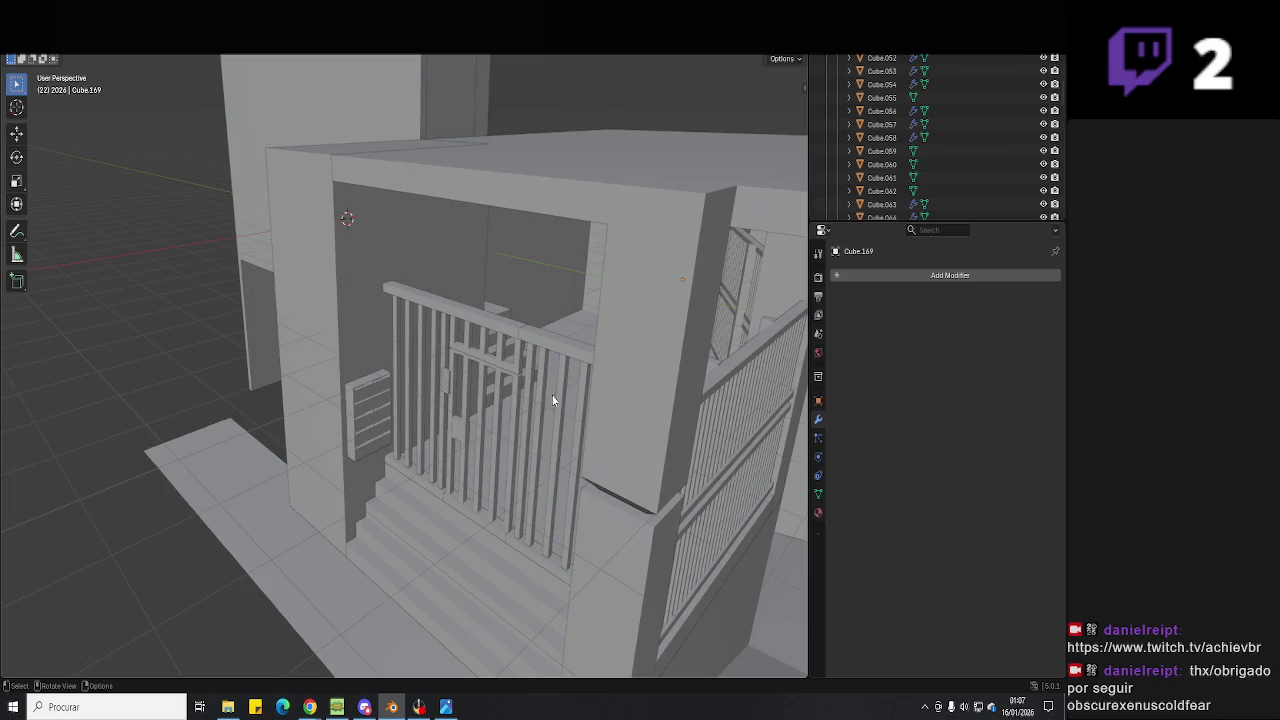
scroll(552, 395, "down", 5)
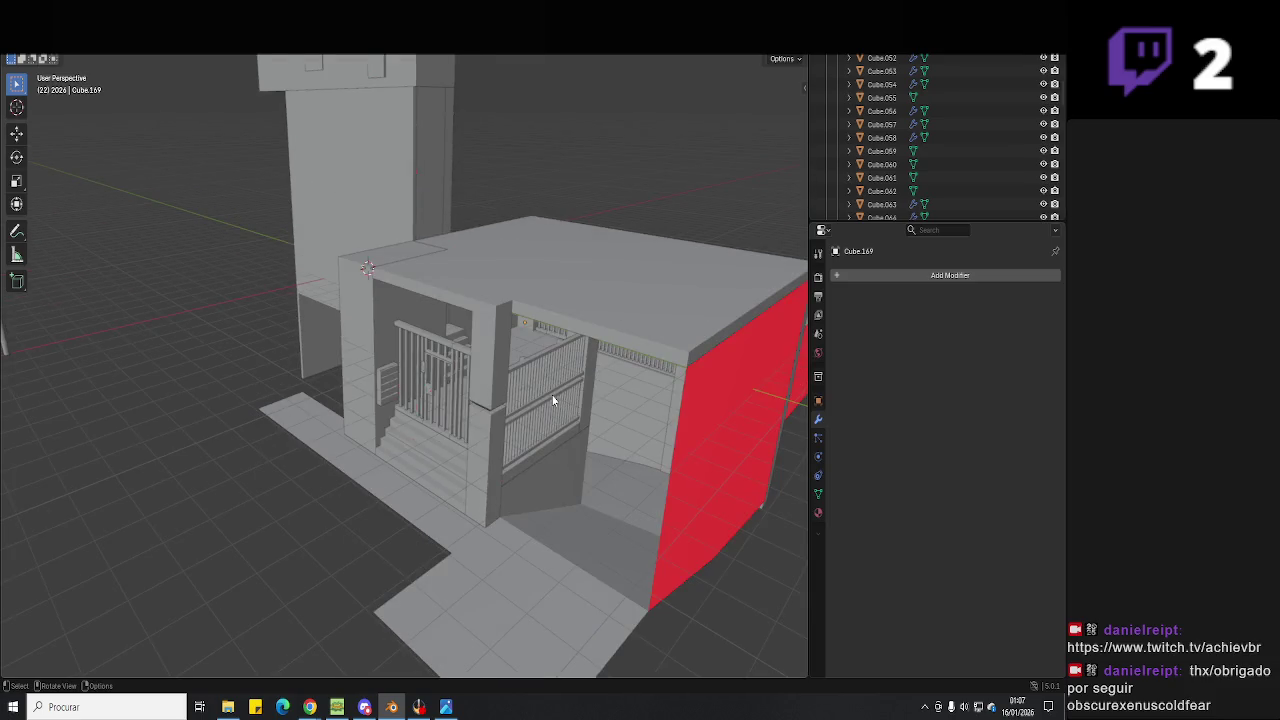